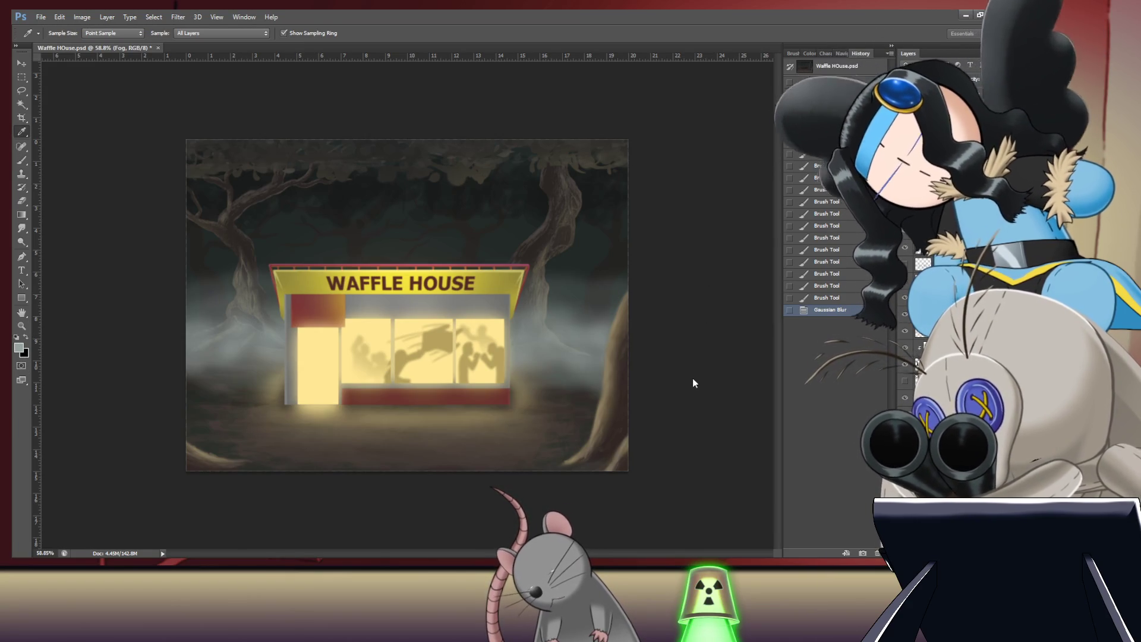
Step: Set a 500 px brush and try a fog stroke on the left, then undo it
{"action": "key", "text": "b"}
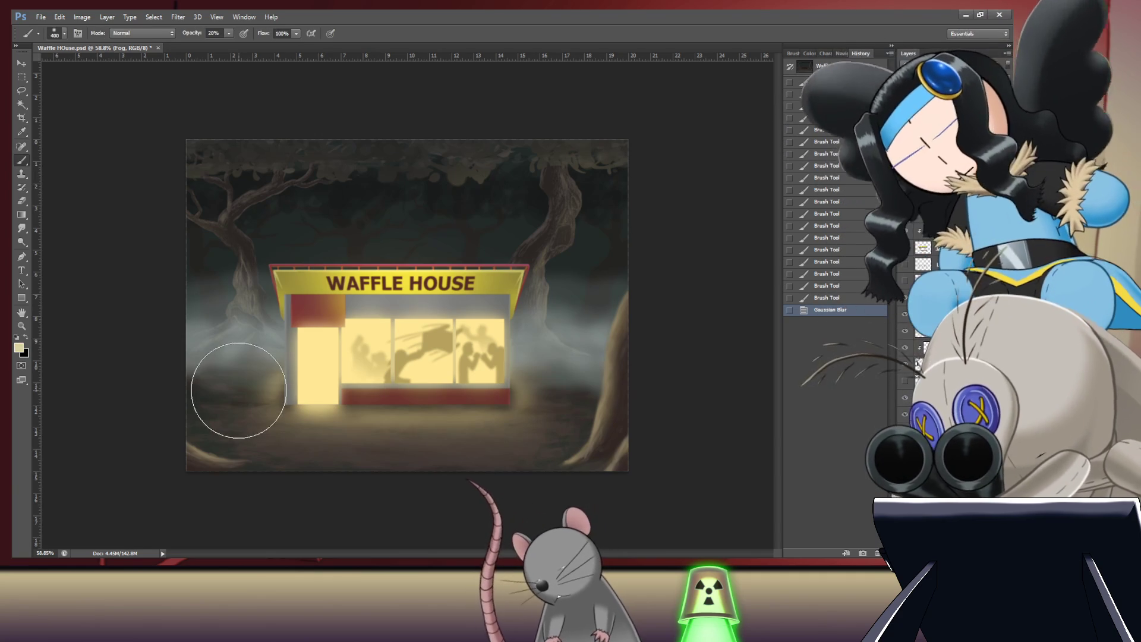
{"action": "key", "text": "bracketright"}
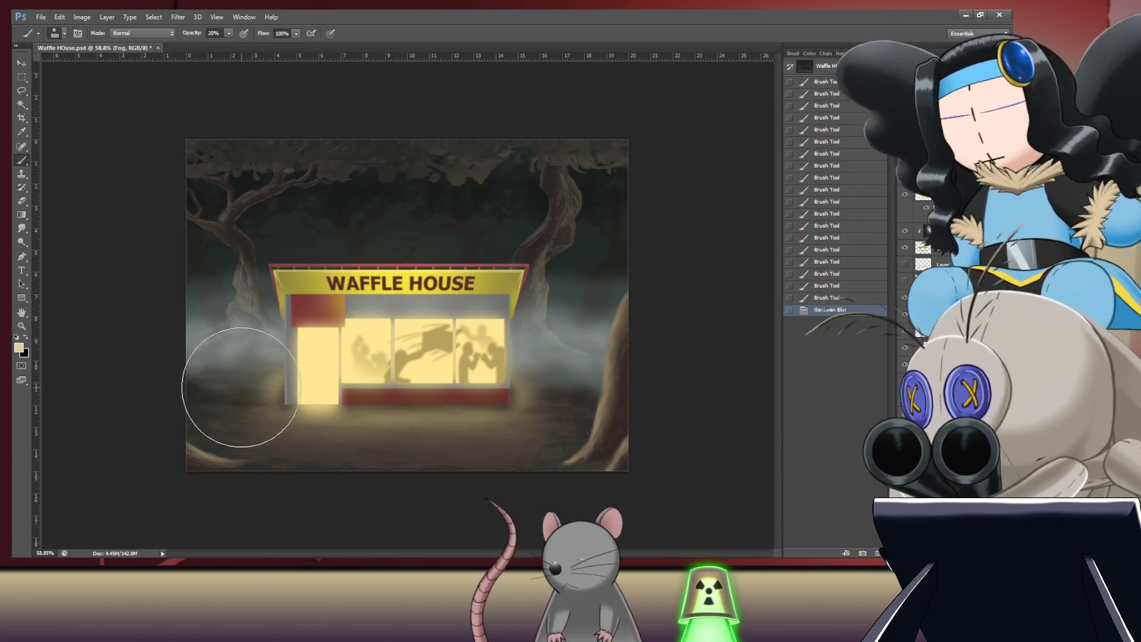
{"action": "mouse_move", "coordinate": [222, 384]}
{"action": "left_mouse_down"}
{"action": "mouse_move", "coordinate": [259, 394]}
{"action": "mouse_move", "coordinate": [275, 382]}
{"action": "mouse_move", "coordinate": [230, 384]}
{"action": "left_mouse_up"}
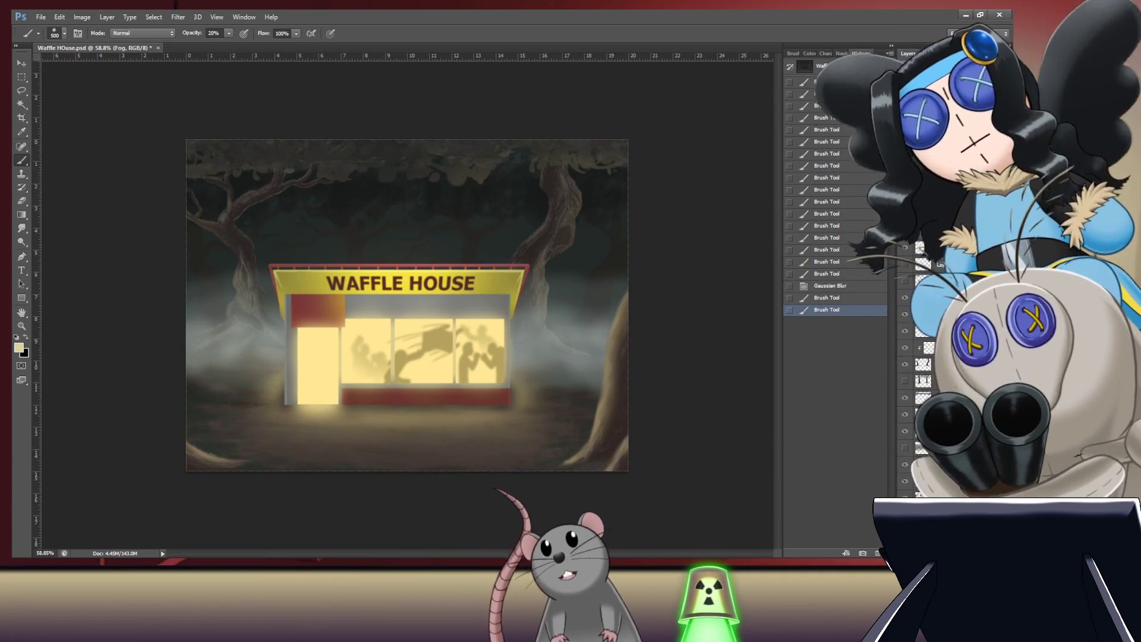
{"action": "key", "text": "ctrl+z"}
{"action": "key", "text": "ctrl+alt+z"}
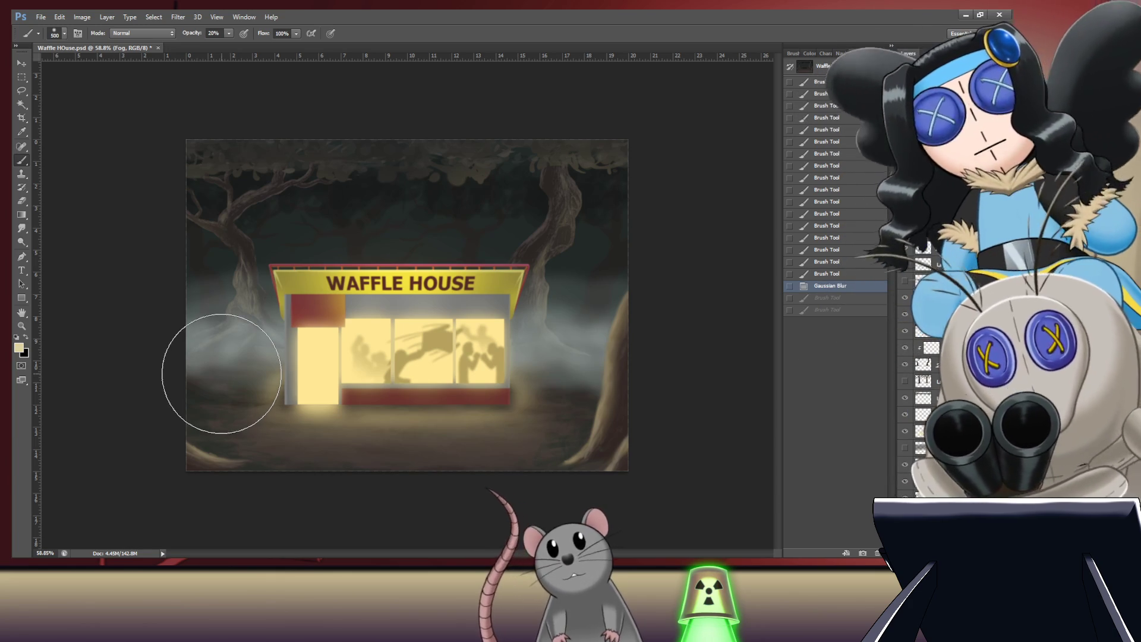
Step: Dab fog around the Waffle House doorway and across the building front
{"action": "left_click", "coordinate": [219, 369]}
{"action": "left_click", "coordinate": [238, 369]}
{"action": "left_click", "coordinate": [254, 370]}
{"action": "left_click", "coordinate": [256, 372]}
{"action": "left_click", "coordinate": [369, 369]}
{"action": "left_click", "coordinate": [466, 407]}
{"action": "left_click", "coordinate": [509, 377]}
Step: Dab fog along the building's right side and into the left fog bank
{"action": "left_click", "coordinate": [591, 393]}
{"action": "left_click", "coordinate": [565, 389]}
{"action": "left_click", "coordinate": [595, 393]}
{"action": "left_click", "coordinate": [523, 390]}
{"action": "left_click", "coordinate": [481, 391]}
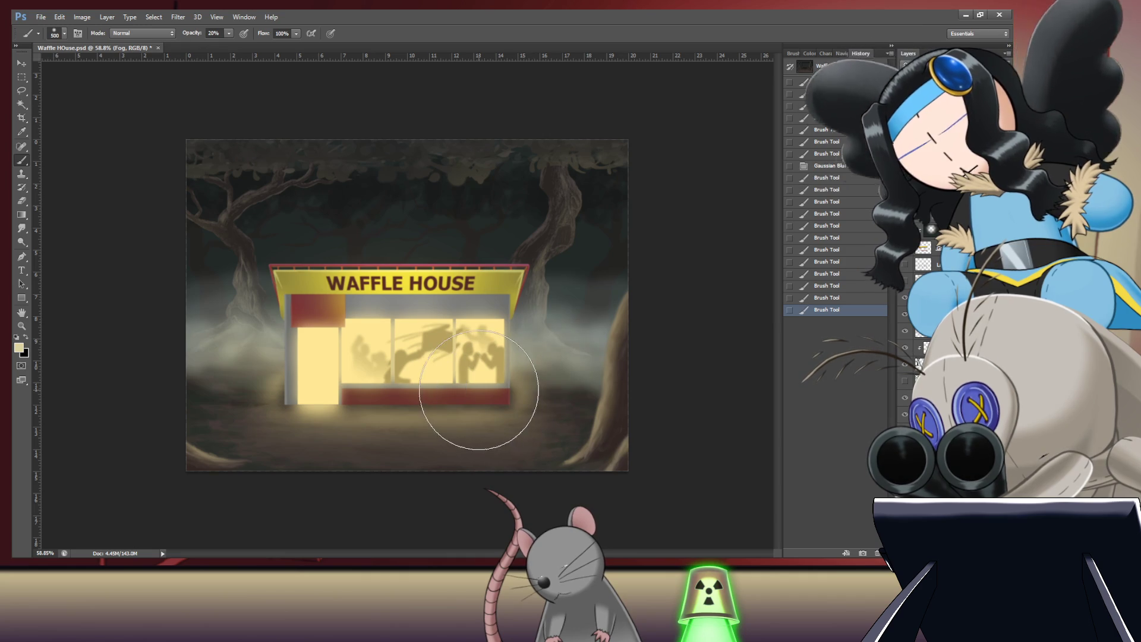
{"action": "left_click", "coordinate": [178, 336]}
{"action": "left_click", "coordinate": [178, 377]}
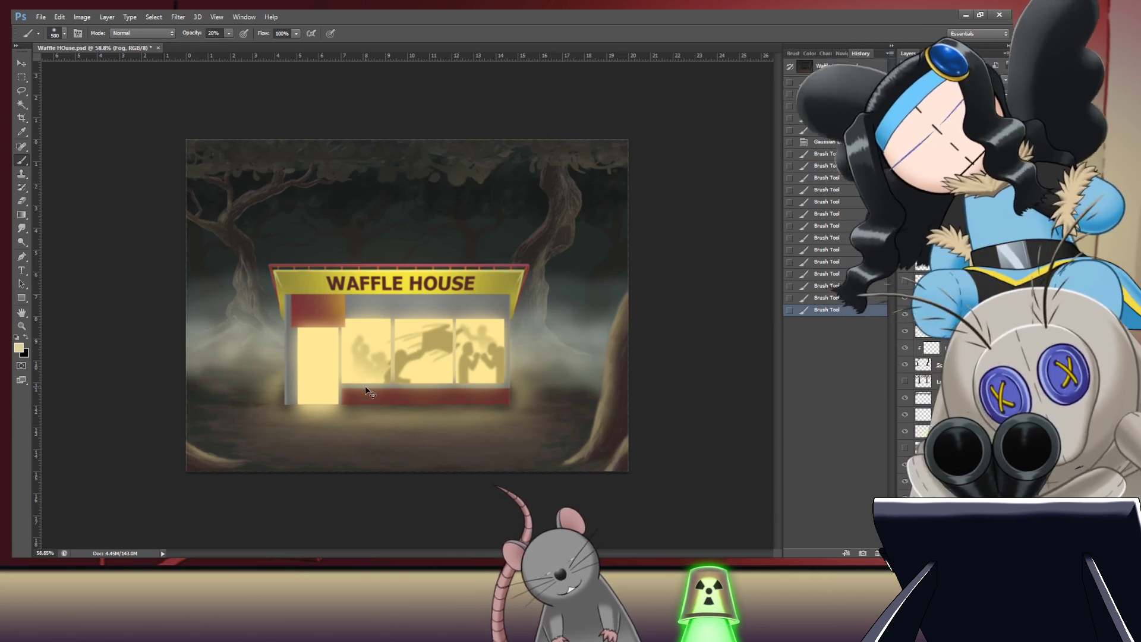
Step: Sample a fog colour, undo a trial stroke, then dab fog on the left ground and lower right
{"action": "key", "text": "i"}
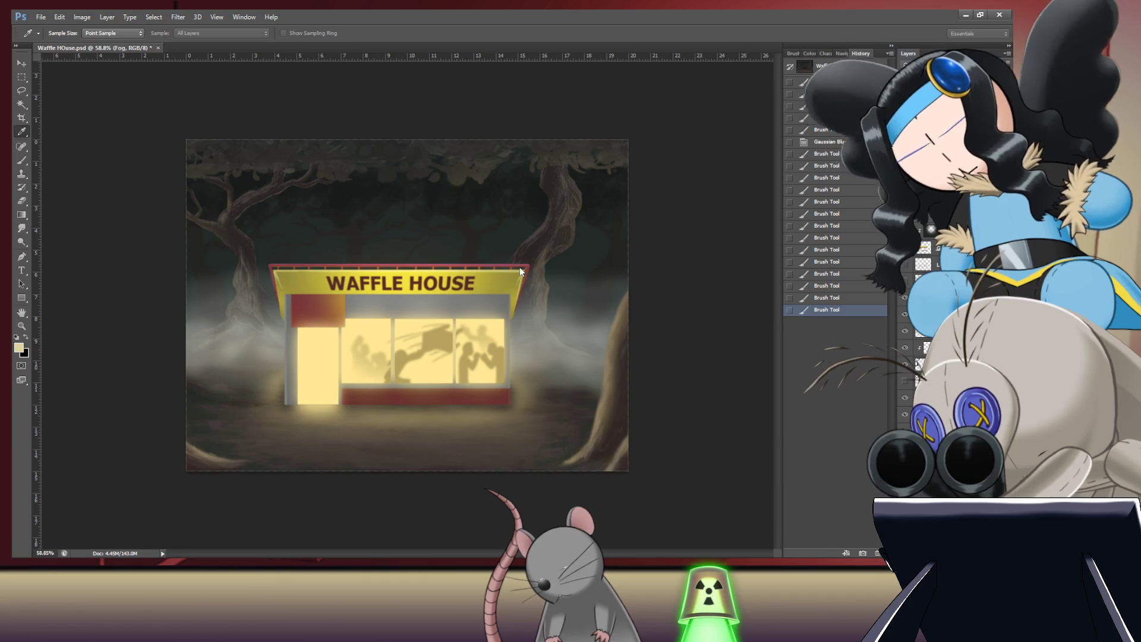
{"action": "key", "text": "b"}
{"action": "mouse_move", "coordinate": [454, 454]}
{"action": "left_mouse_down"}
{"action": "mouse_move", "coordinate": [509, 408]}
{"action": "mouse_move", "coordinate": [565, 416]}
{"action": "mouse_move", "coordinate": [534, 386]}
{"action": "mouse_move", "coordinate": [565, 390]}
{"action": "mouse_move", "coordinate": [565, 412]}
{"action": "left_mouse_up"}
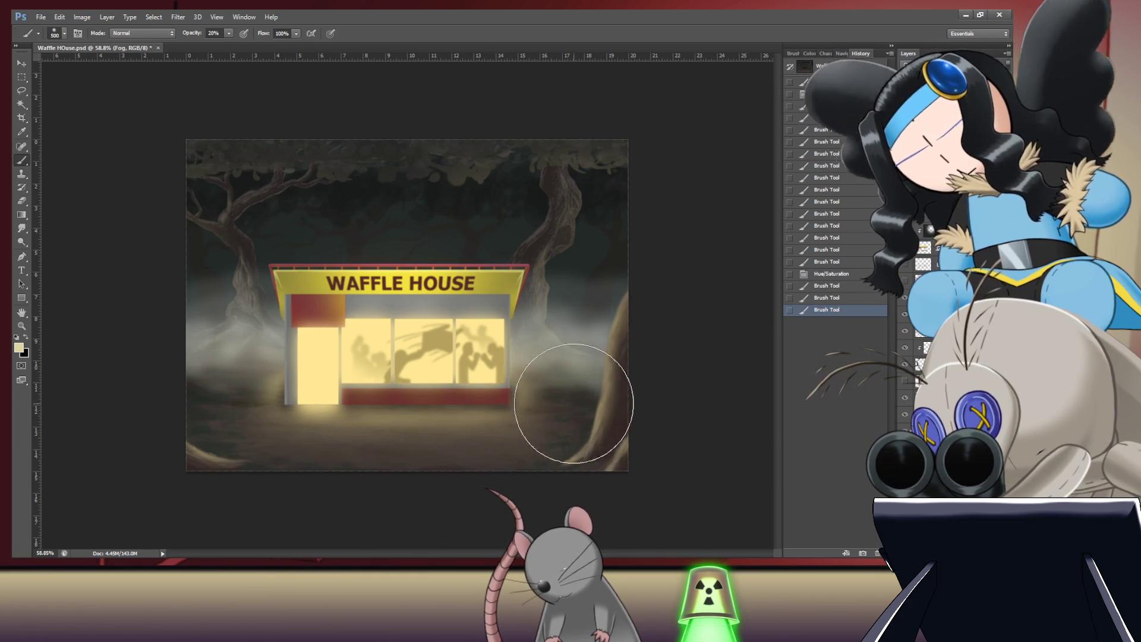
{"action": "key", "text": "ctrl+alt+z"}
{"action": "key", "text": "ctrl+alt+z"}
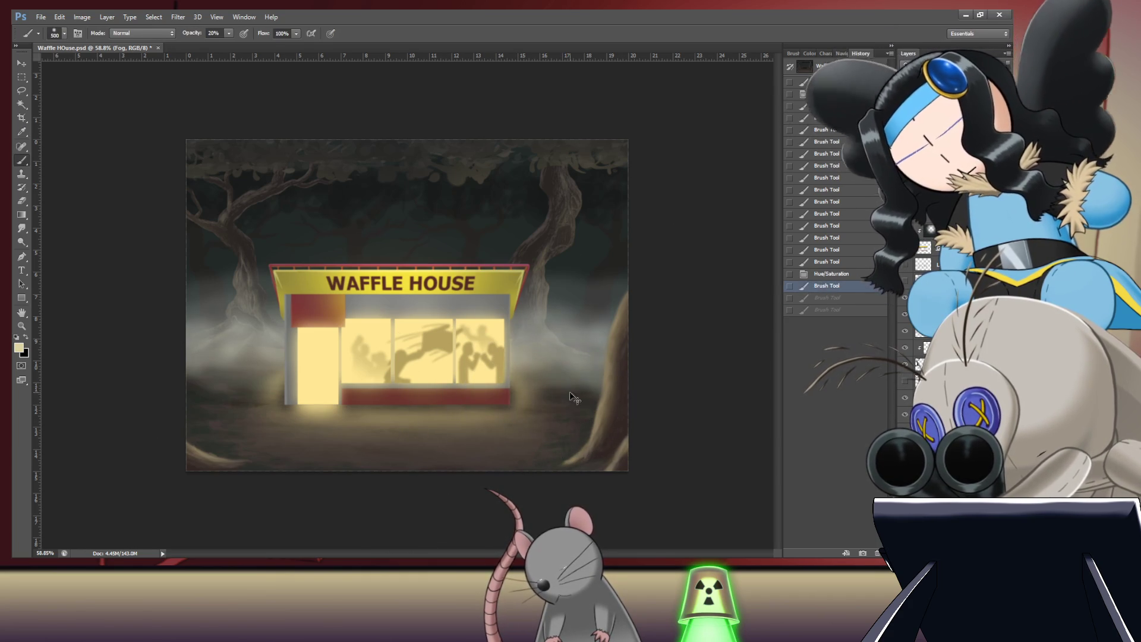
{"action": "left_click", "coordinate": [217, 391]}
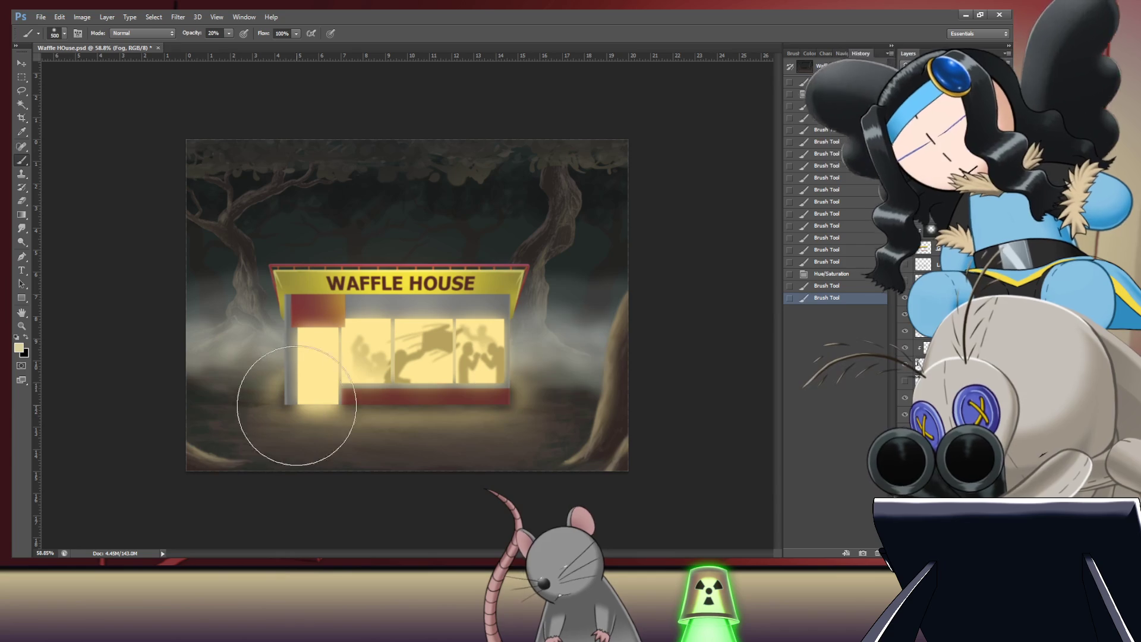
{"action": "left_click", "coordinate": [556, 393]}
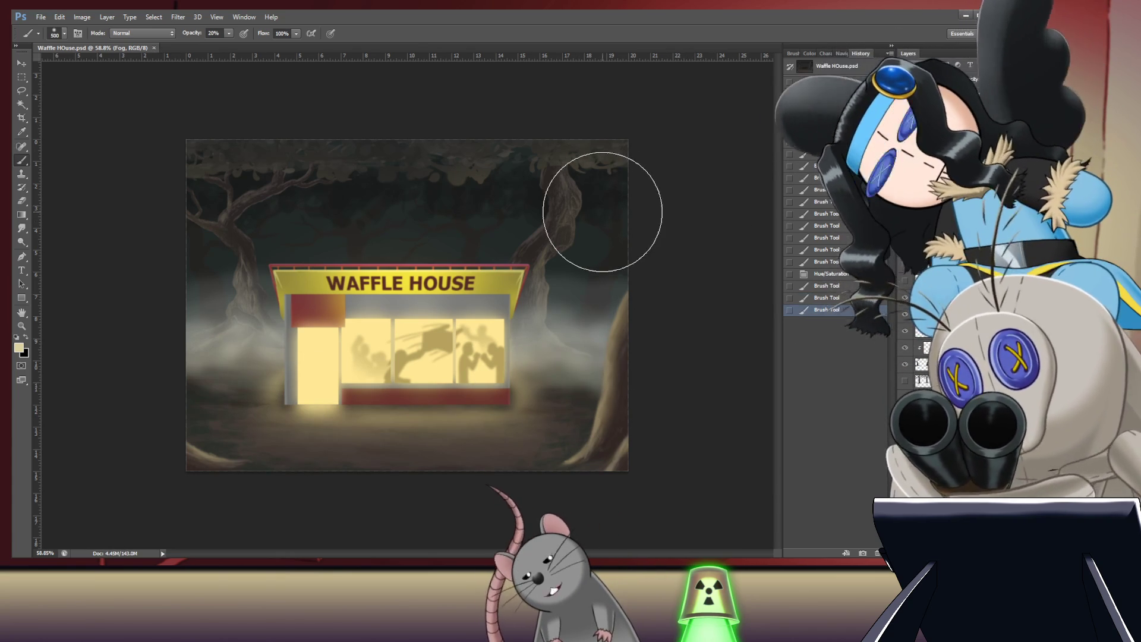
{"action": "key", "text": "i"}
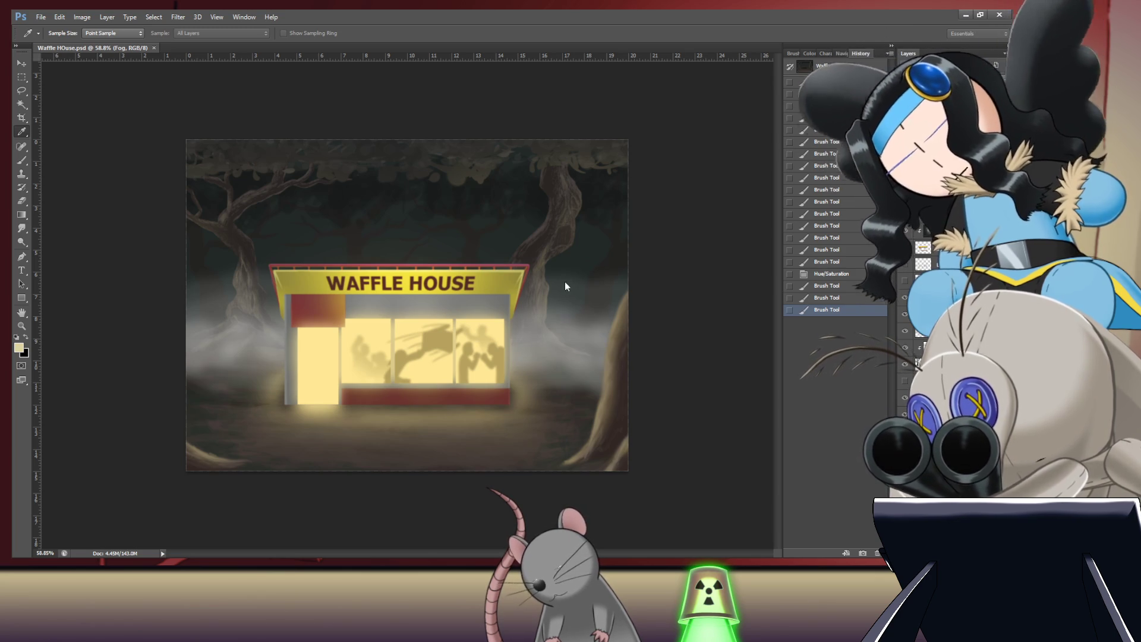
{"action": "key", "text": "b"}
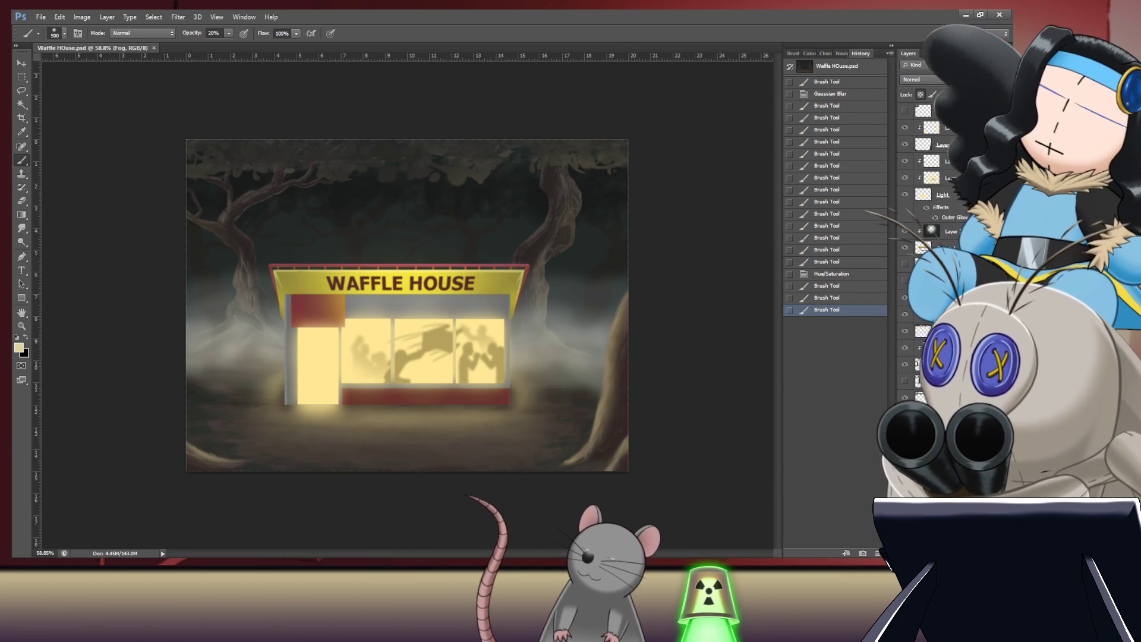
Step: Set the glow layer to 50% opacity, save, and enlarge the brush to 1700
{"action": "key", "text": "Return"}
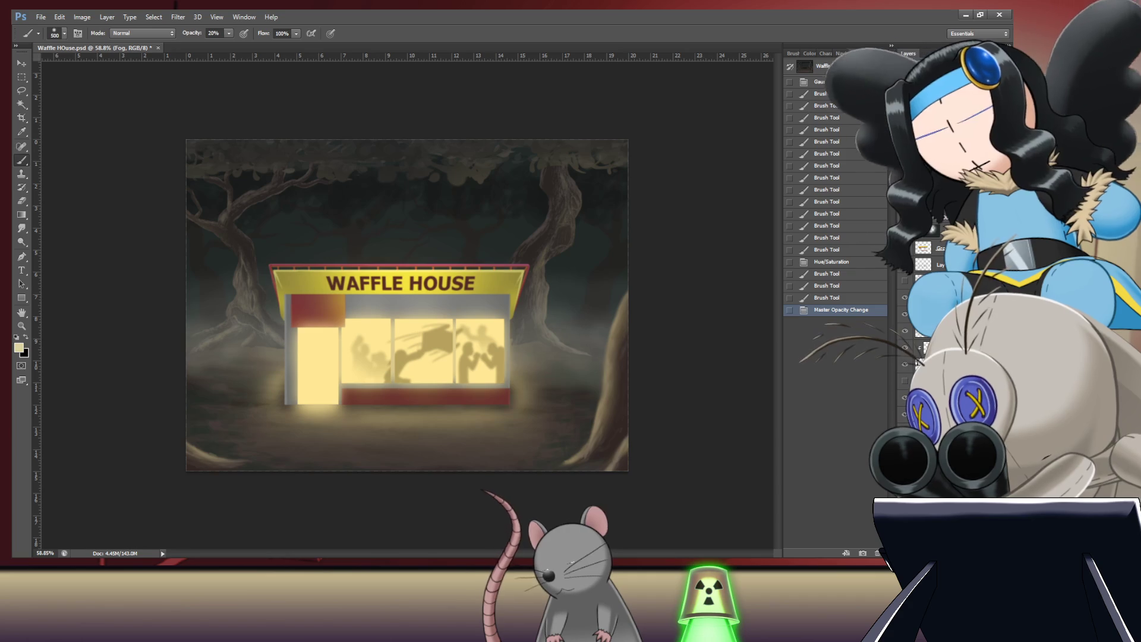
{"action": "key", "text": "ctrl+s"}
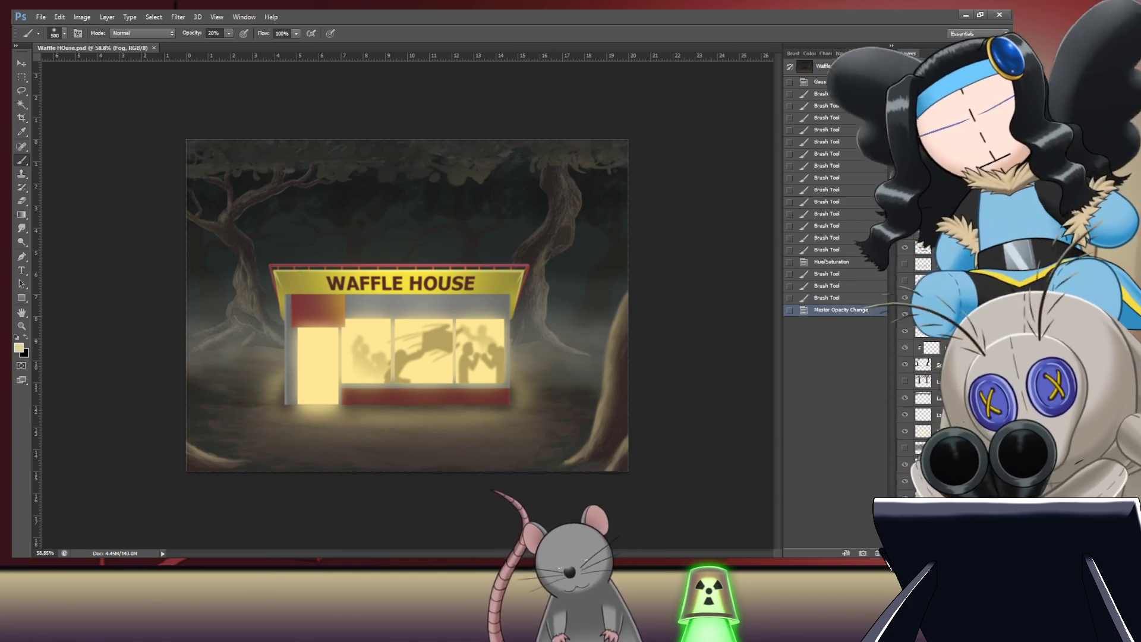
{"action": "key", "text": "bracketright"}
{"action": "key", "text": "bracketright"}
{"action": "key", "text": "bracketright"}
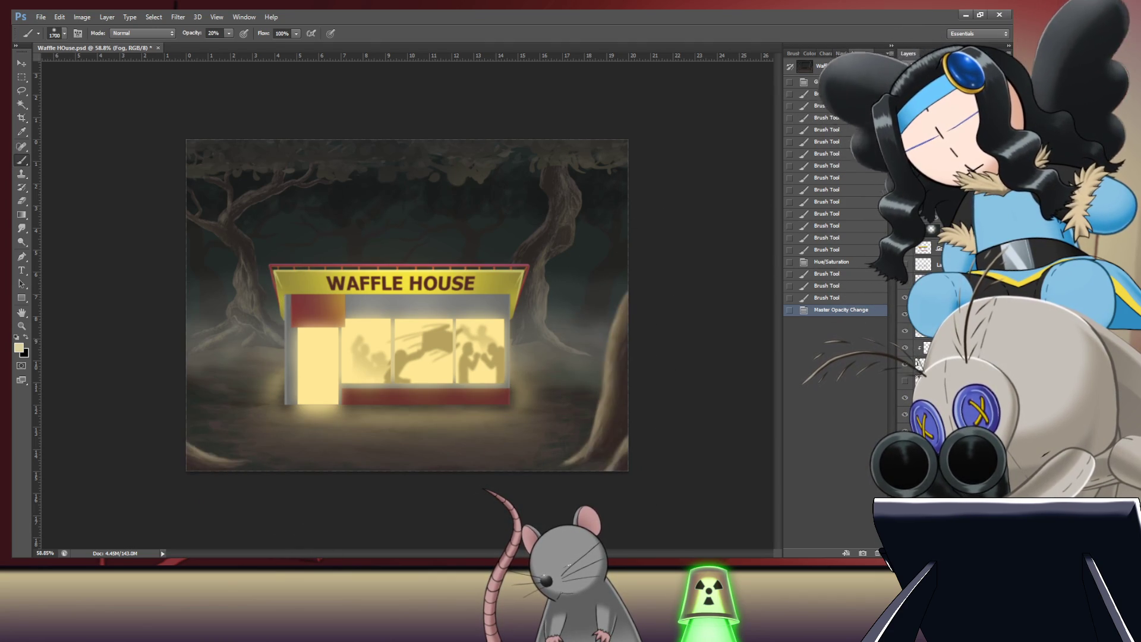
{"action": "key", "text": "alt+bracketleft"}
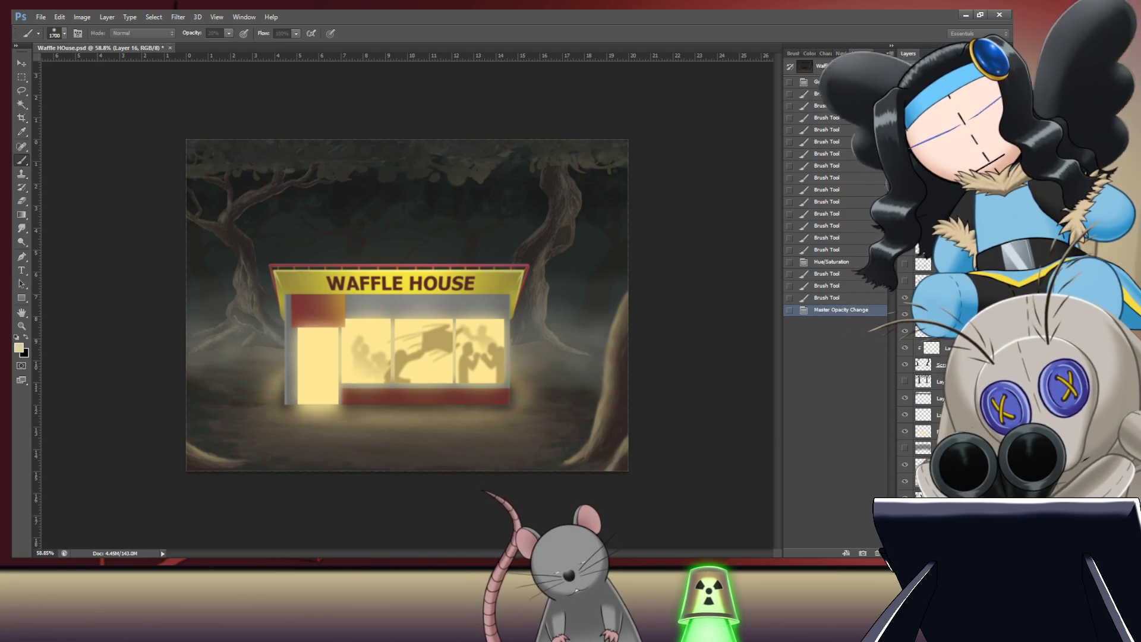
Step: Add a Front Fog layer and paint a broad 1800 px fog stroke with a sampled colour
{"action": "key", "text": "Return"}
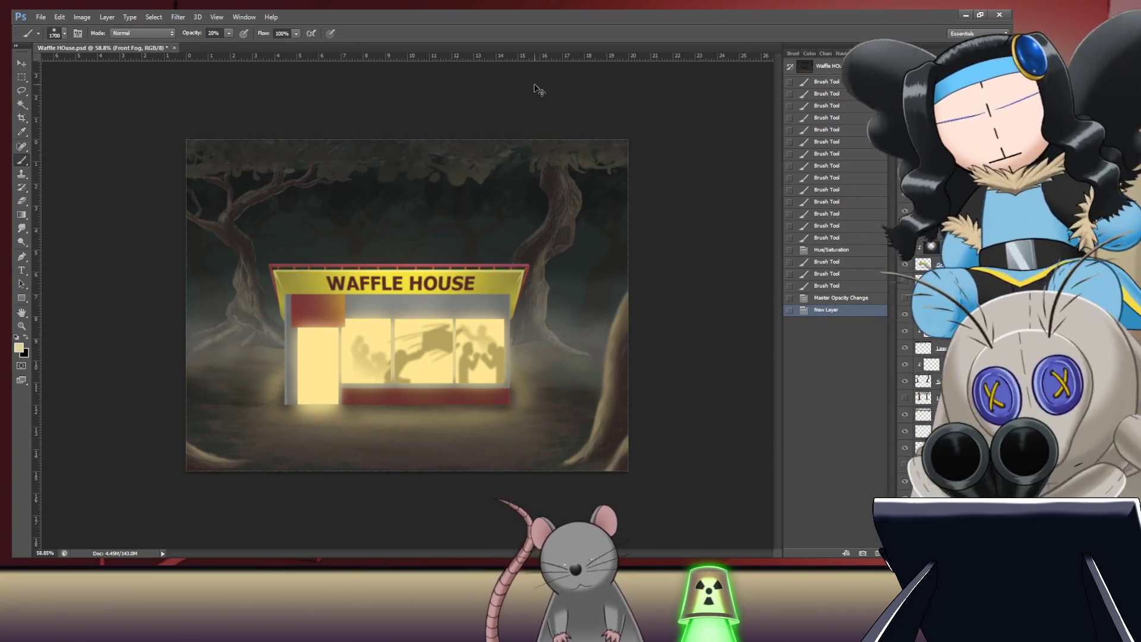
{"action": "key", "text": "ctrl+minus"}
{"action": "key", "text": "ctrl+minus"}
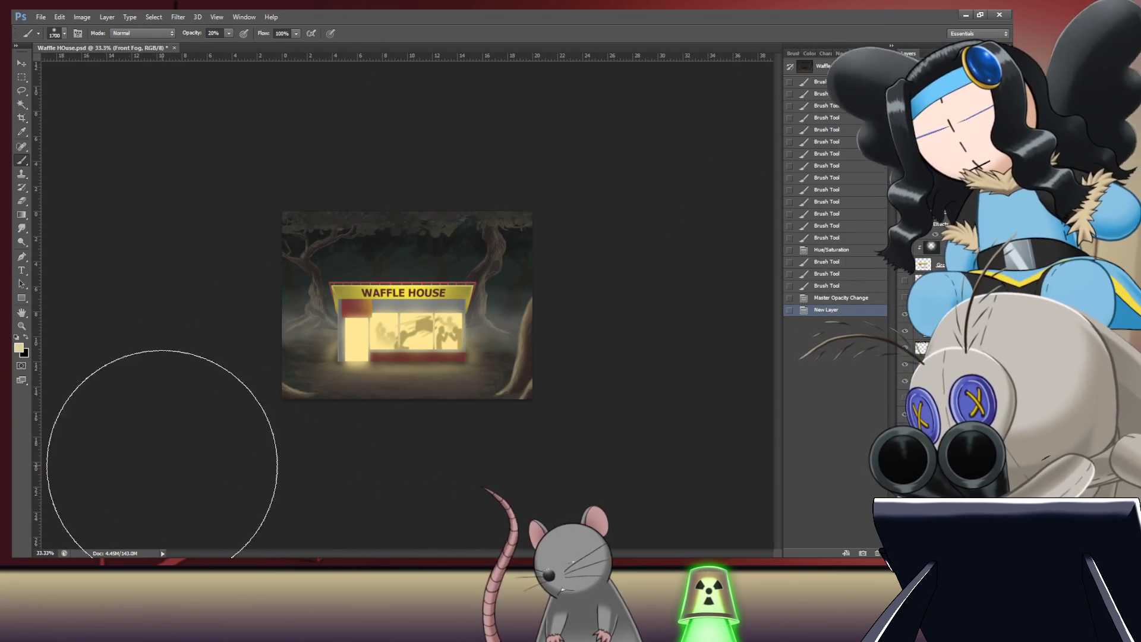
{"action": "key", "text": "i"}
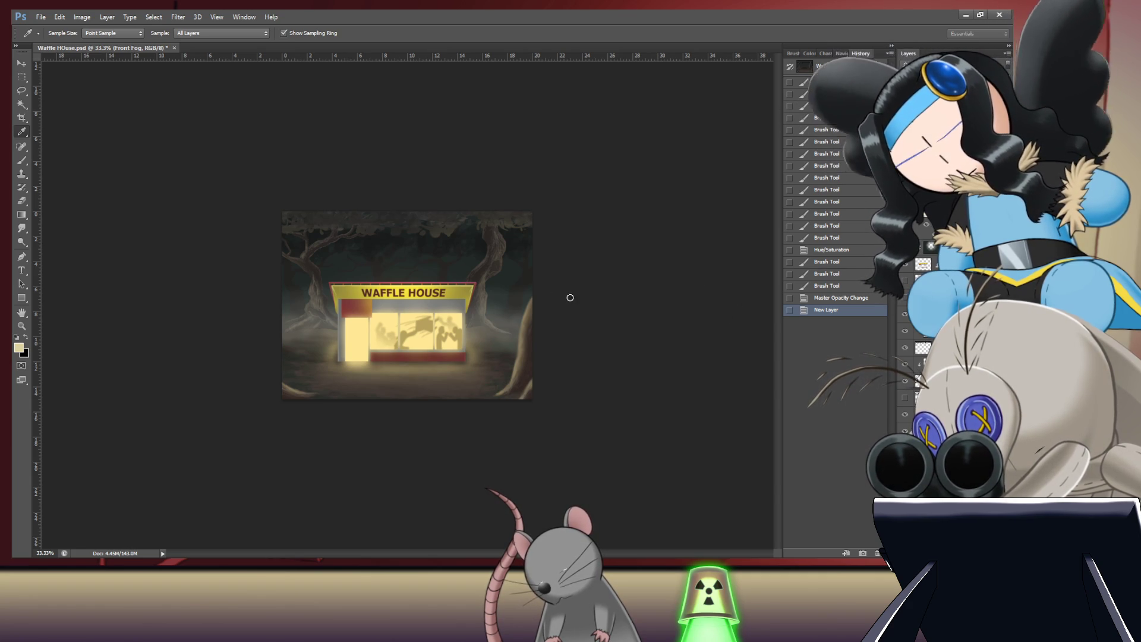
{"action": "key", "text": "b"}
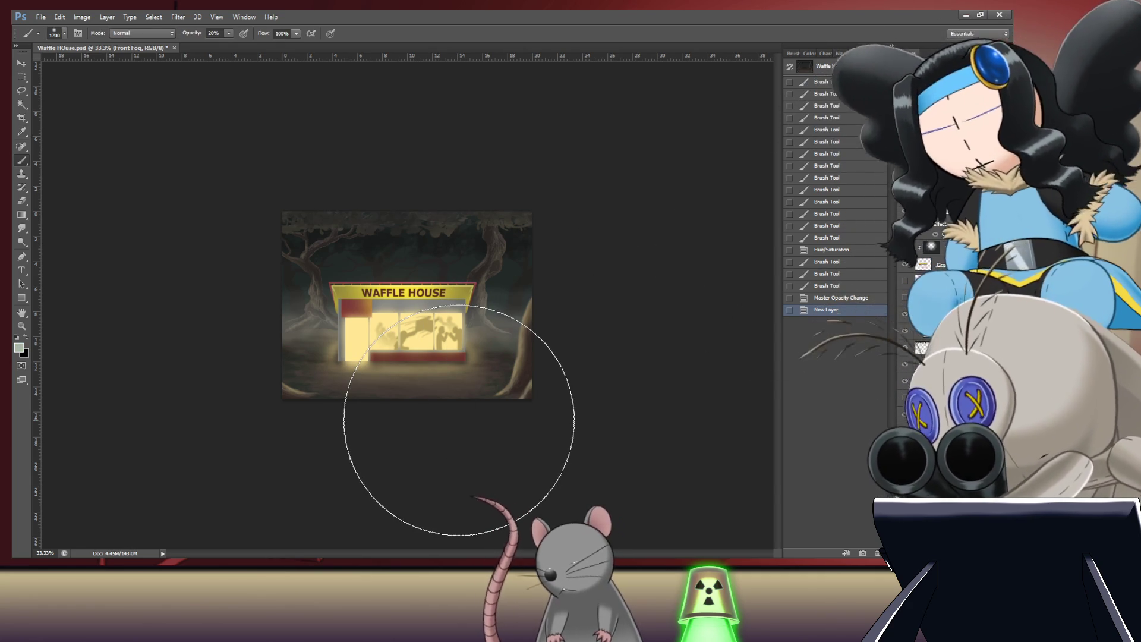
{"action": "key", "text": "ctrl+minus"}
{"action": "key", "text": "ctrl+minus"}
{"action": "key", "text": "ctrl+minus"}
{"action": "key", "text": "bracketright"}
{"action": "mouse_move", "coordinate": [452, 381]}
{"action": "left_mouse_down"}
{"action": "mouse_move", "coordinate": [412, 365]}
{"action": "mouse_move", "coordinate": [356, 369]}
{"action": "mouse_move", "coordinate": [464, 374]}
{"action": "mouse_move", "coordinate": [469, 365]}
{"action": "mouse_move", "coordinate": [362, 375]}
{"action": "left_mouse_up"}
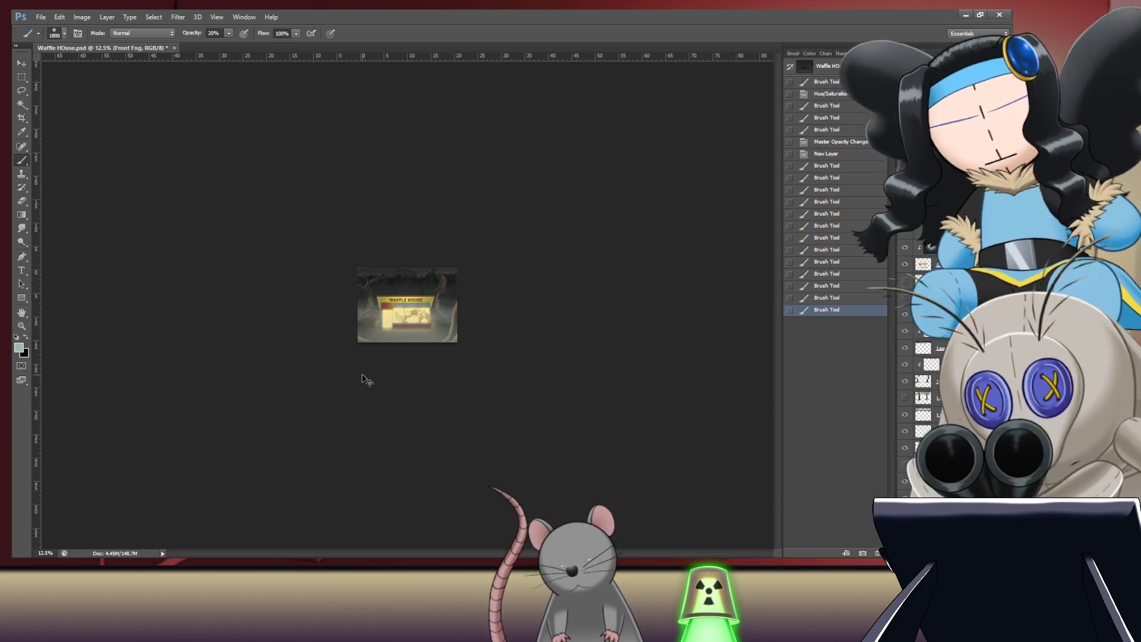
Step: Nudge the Front Fog layer slightly with the Move tool at 50% zoom and save
{"action": "key", "text": "ctrl+0"}
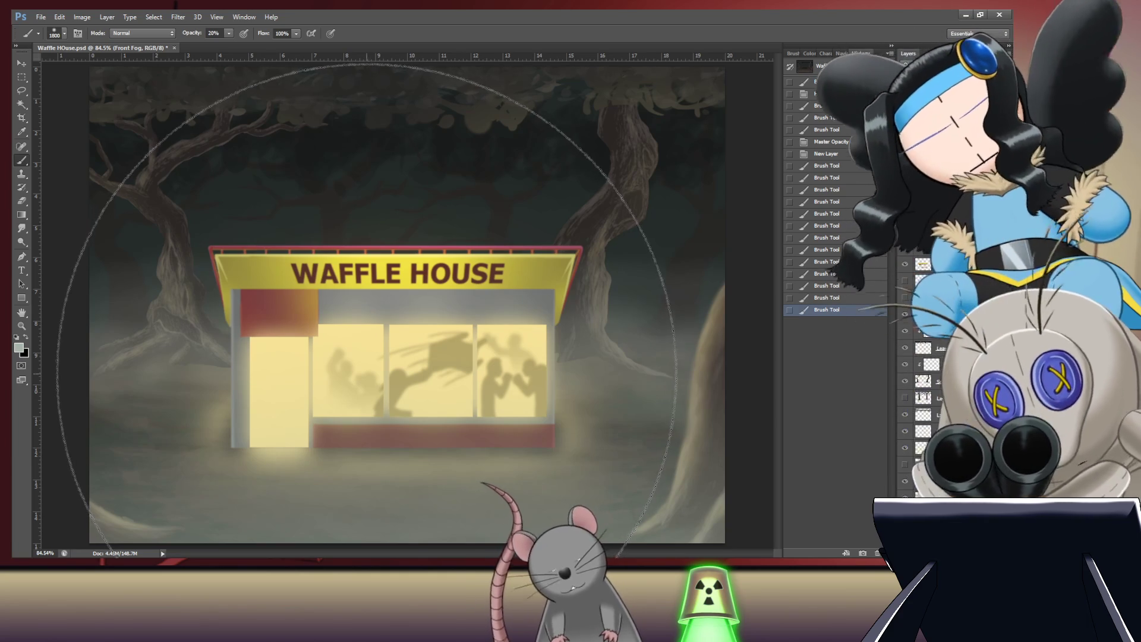
{"action": "key", "text": "ctrl+minus"}
{"action": "key", "text": "ctrl+minus"}
{"action": "key", "text": "v"}
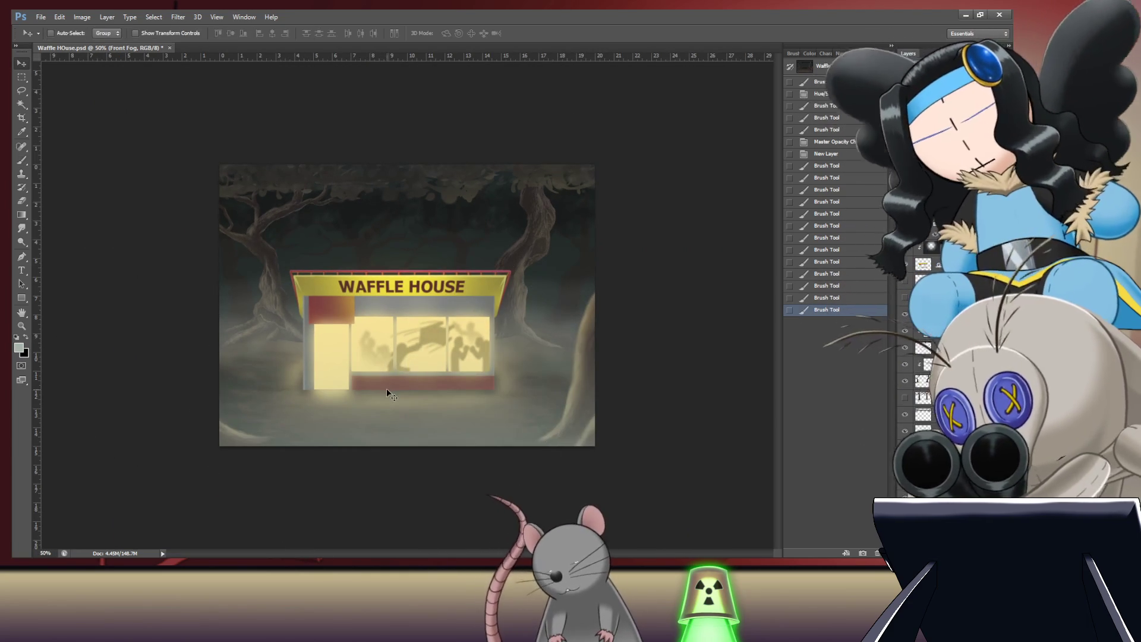
{"action": "left_click_drag", "start_coordinate": [374, 431], "coordinate": [376, 433]}
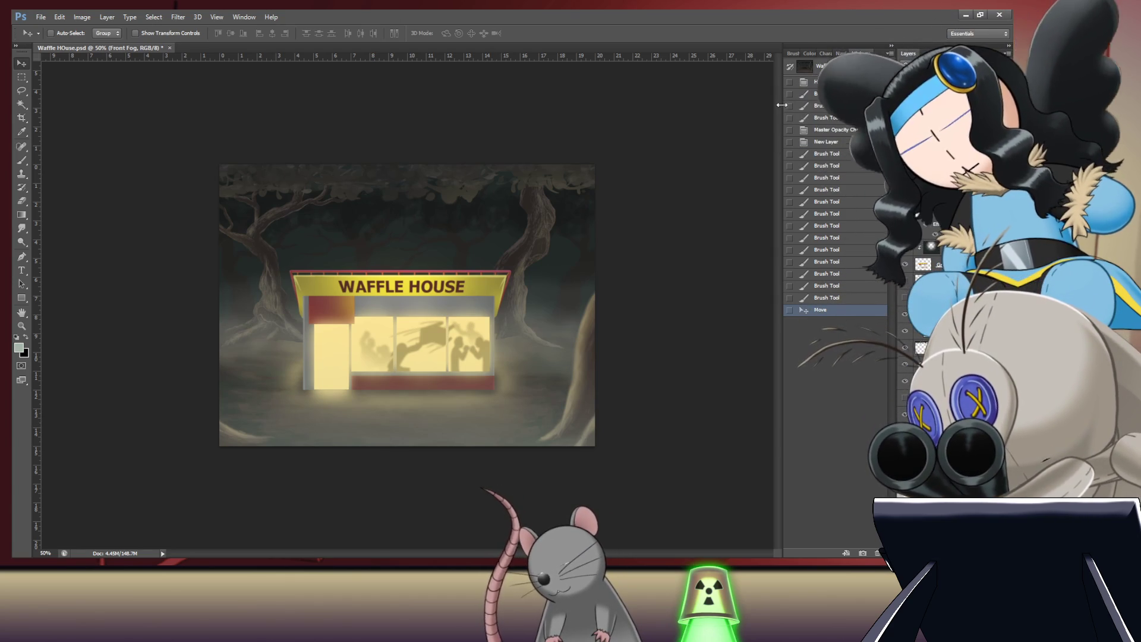
{"action": "key", "text": "ctrl+s"}
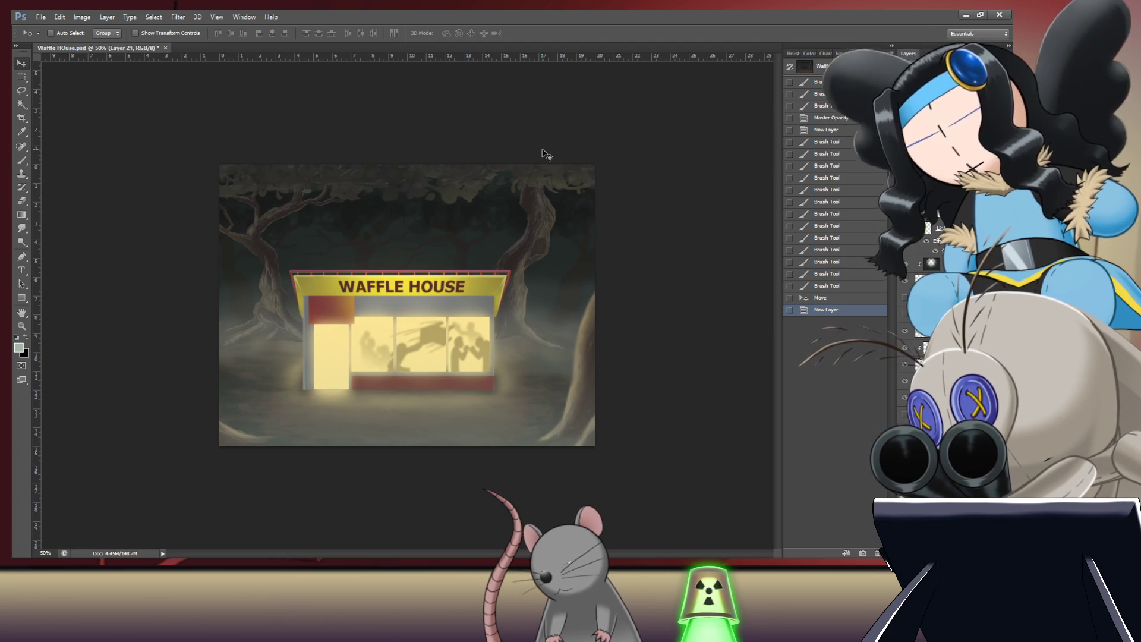
Step: Fill the new layer white at 70% opacity, duplicate it, and set the copy to Dissolve
{"action": "key", "text": "ctrl+BackSpace"}
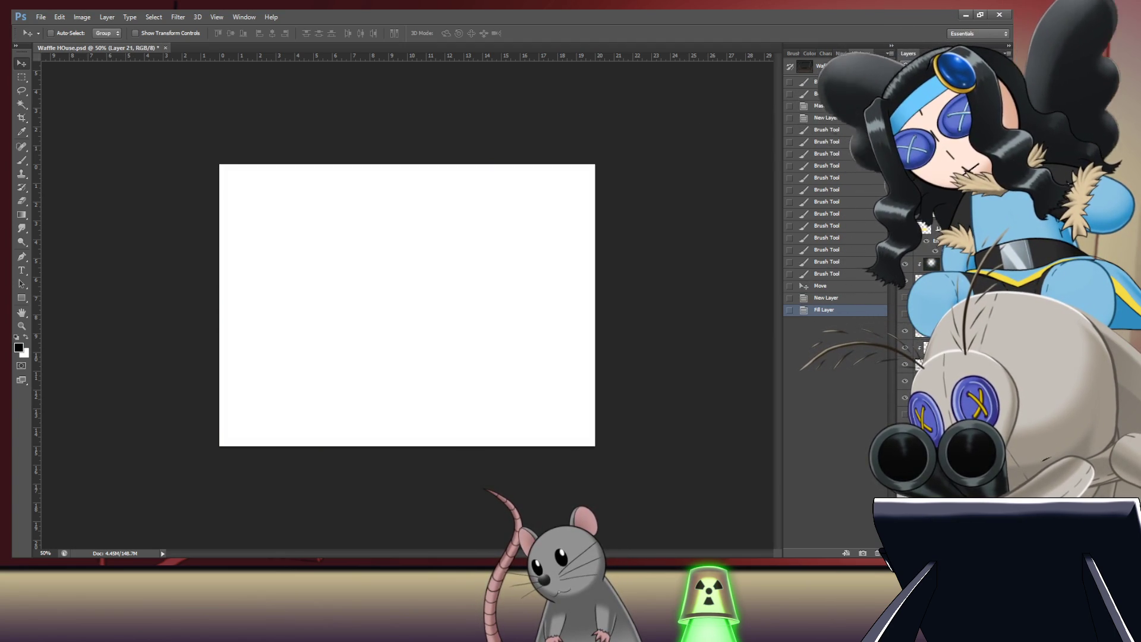
{"action": "key", "text": "7"}
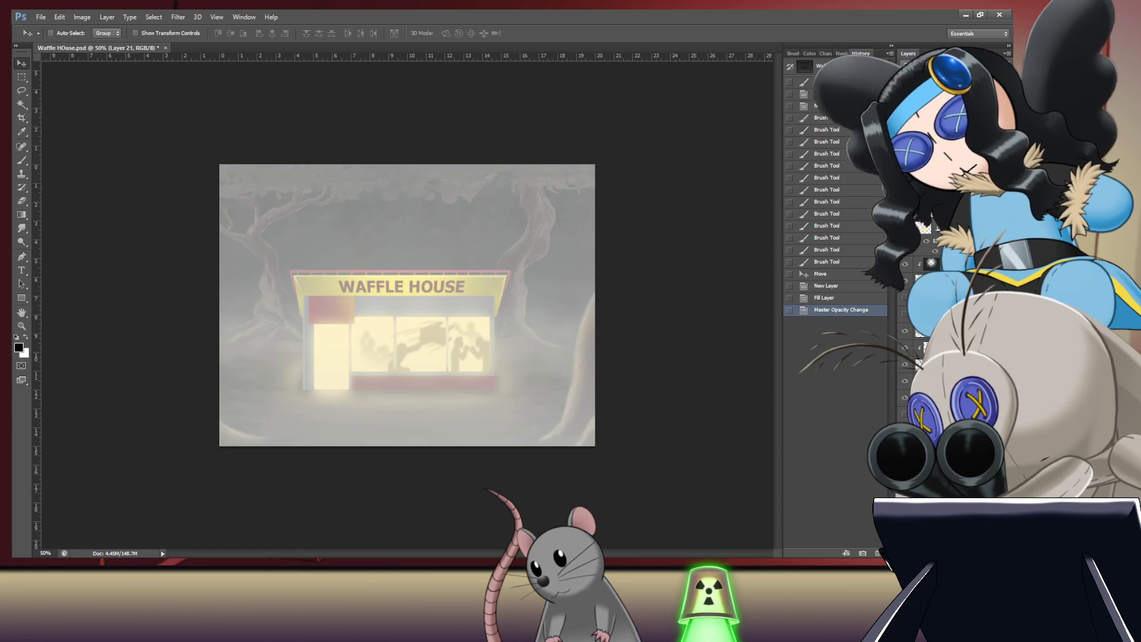
{"action": "key", "text": "alt"}
{"action": "key", "text": "ctrl+j"}
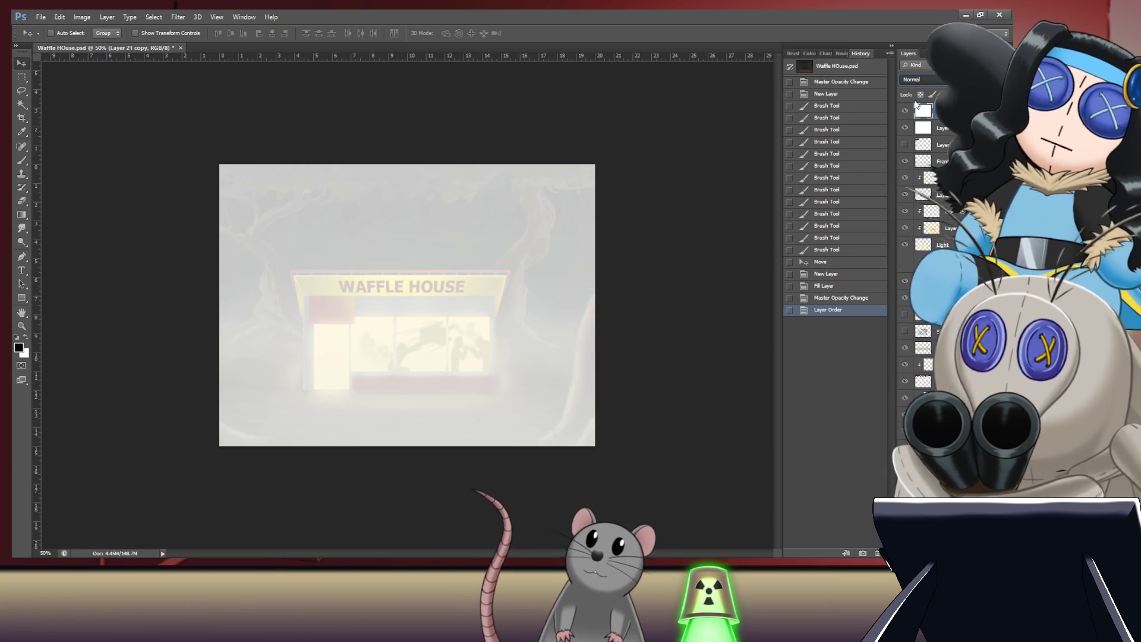
{"action": "key", "text": "shift+plus"}
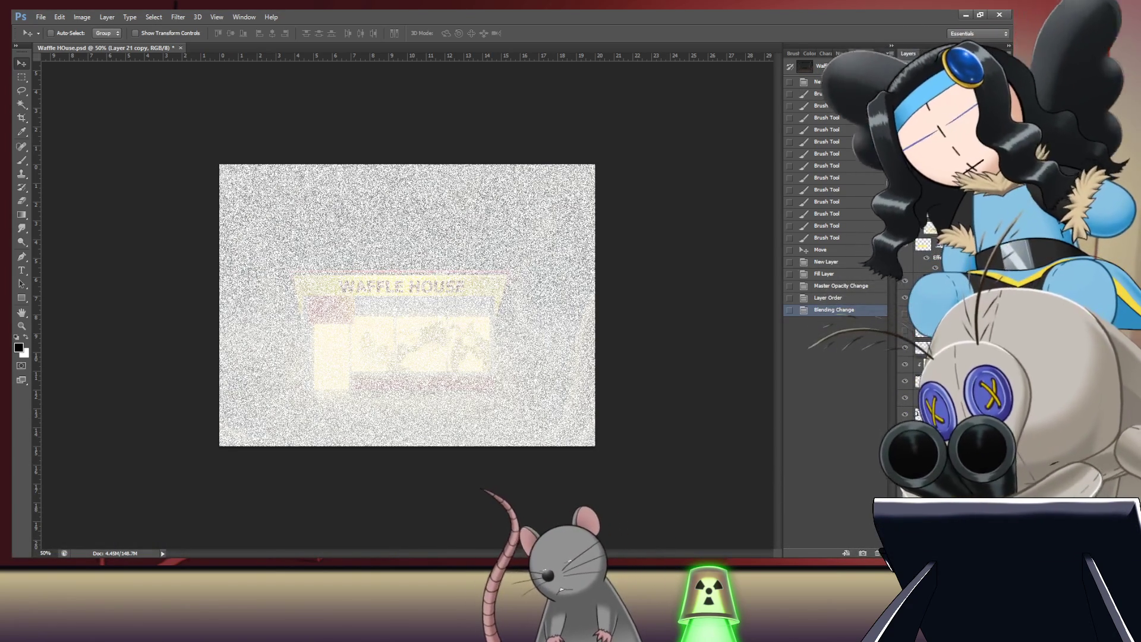
Step: Inspect the WAFFLE HOUSE sign up close, merge the fog copy down, then undo the merge
{"action": "left_click", "coordinate": [951, 523]}
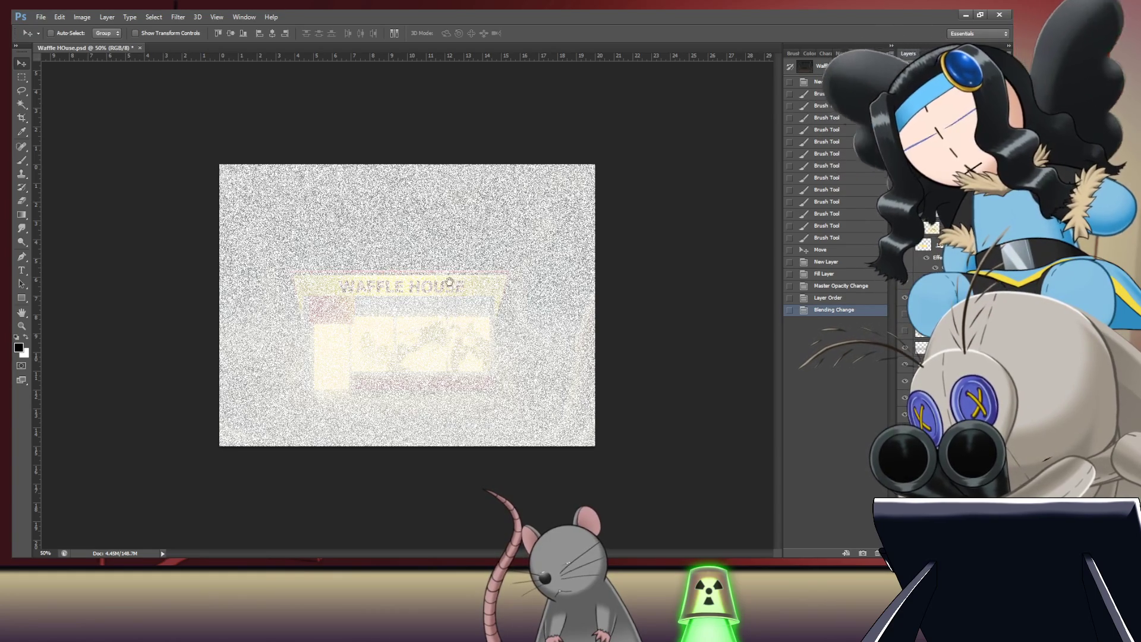
{"action": "left_click_drag", "start_coordinate": [357, 302], "coordinate": [498, 313]}
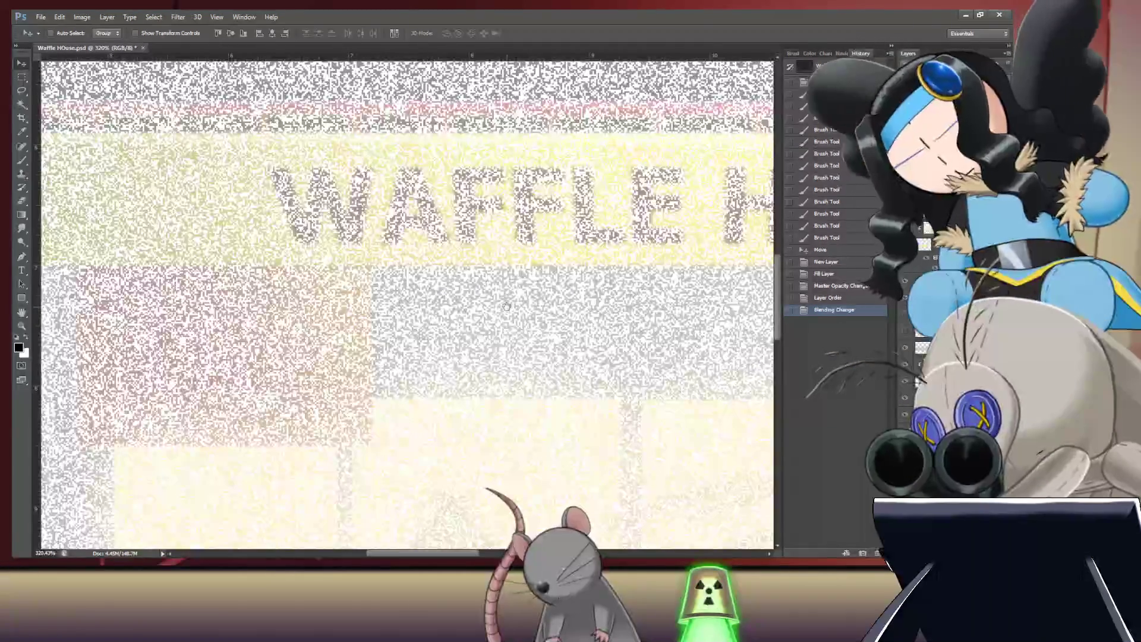
{"action": "key", "text": "ctrl+0"}
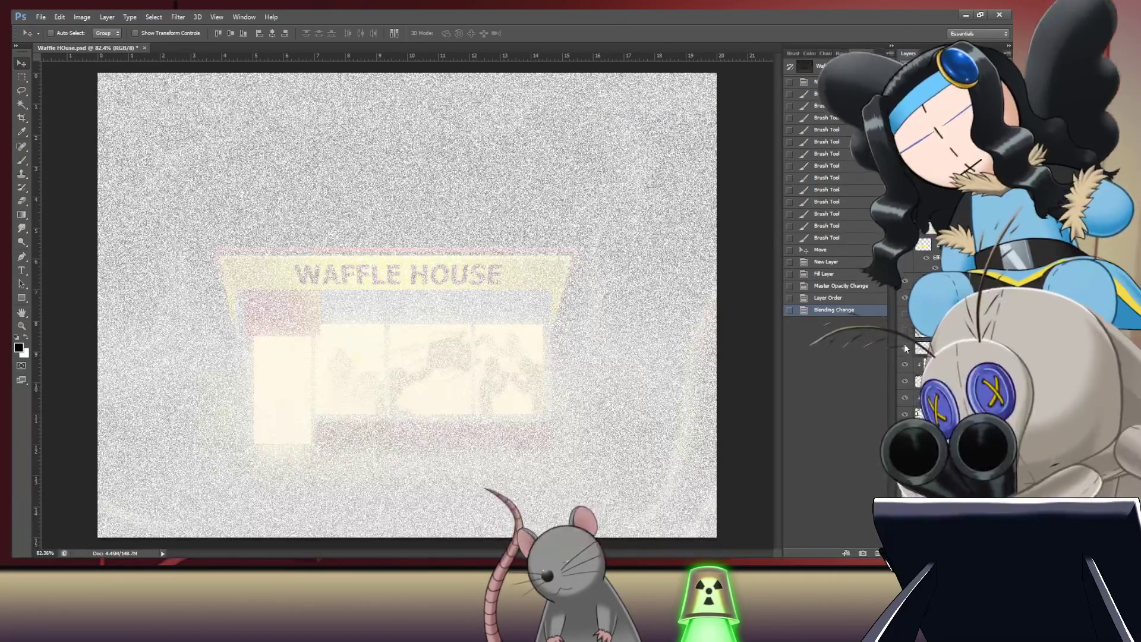
{"action": "key", "text": "ctrl+e"}
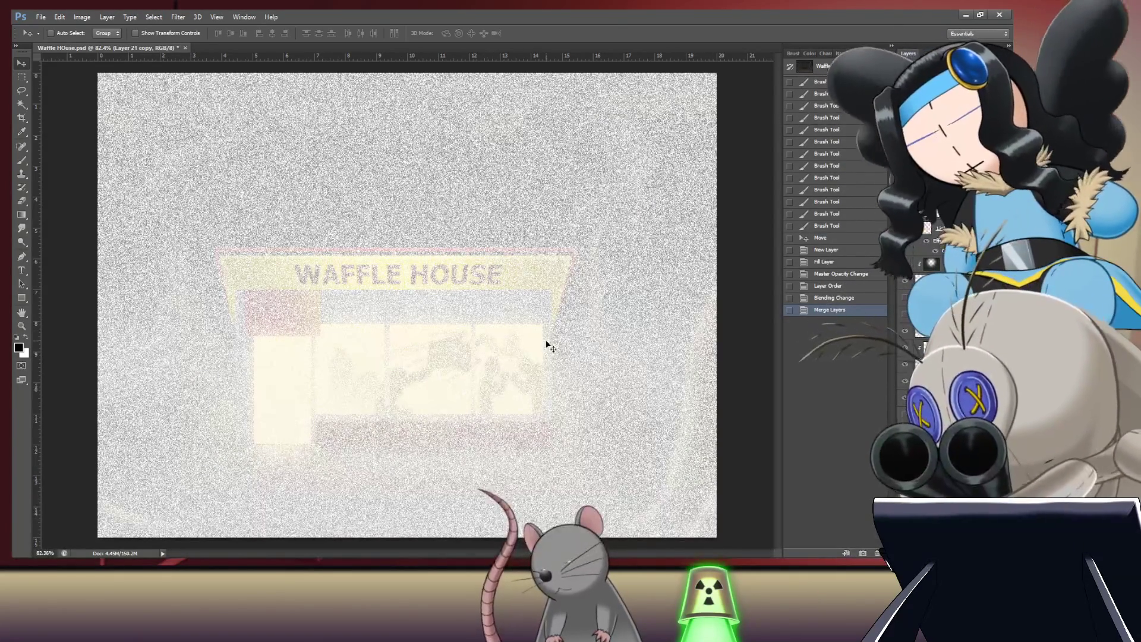
{"action": "scroll", "coordinate": [377, 371], "scroll_direction": "up", "scroll_amount": 5}
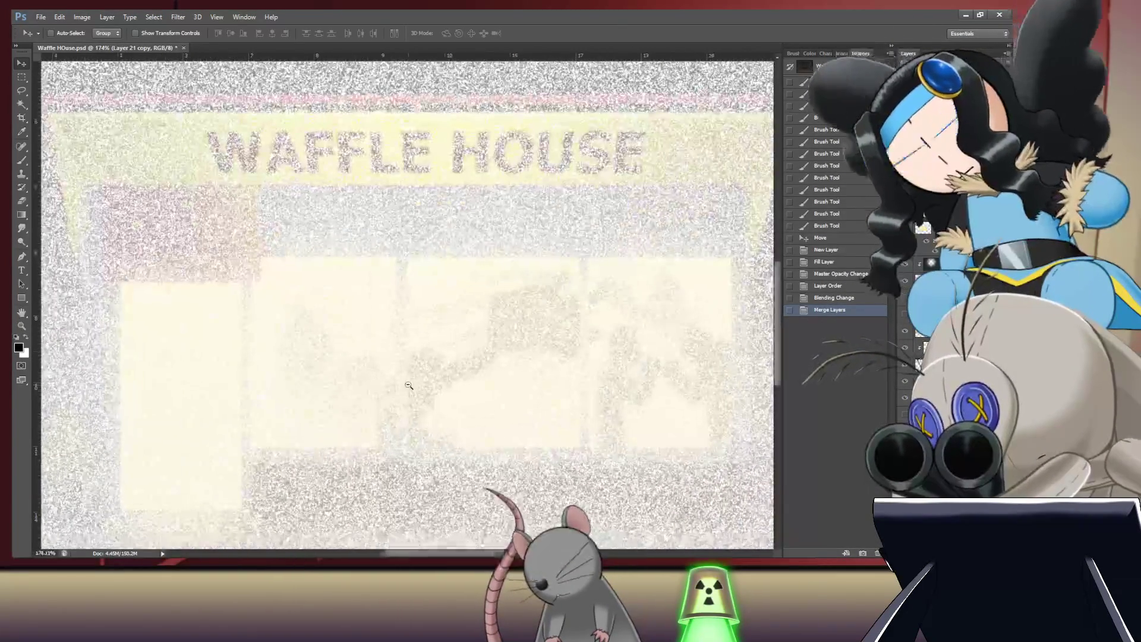
{"action": "mouse_move", "coordinate": [481, 356]}
{"action": "left_mouse_down"}
{"action": "mouse_move", "coordinate": [400, 388]}
{"action": "mouse_move", "coordinate": [415, 375]}
{"action": "left_mouse_up"}
{"action": "scroll", "coordinate": [644, 306], "scroll_direction": "down", "scroll_amount": 2}
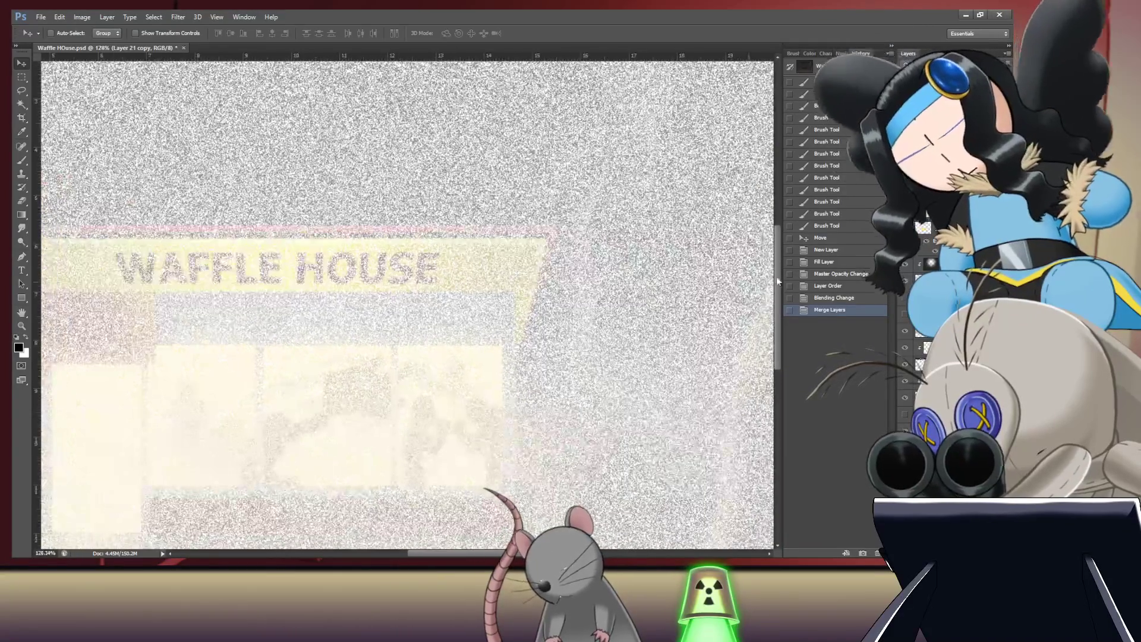
{"action": "key", "text": "ctrl+z"}
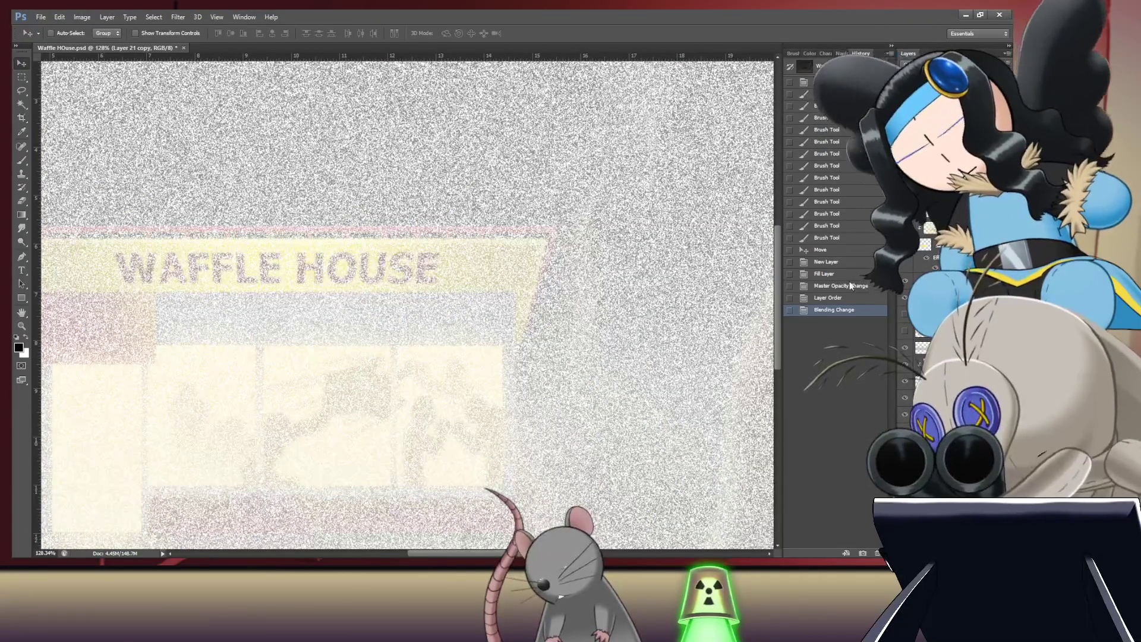
Step: Merge the fog copy down into Layer 21 again and adjust its opacity
{"action": "key", "text": "ctrl+e"}
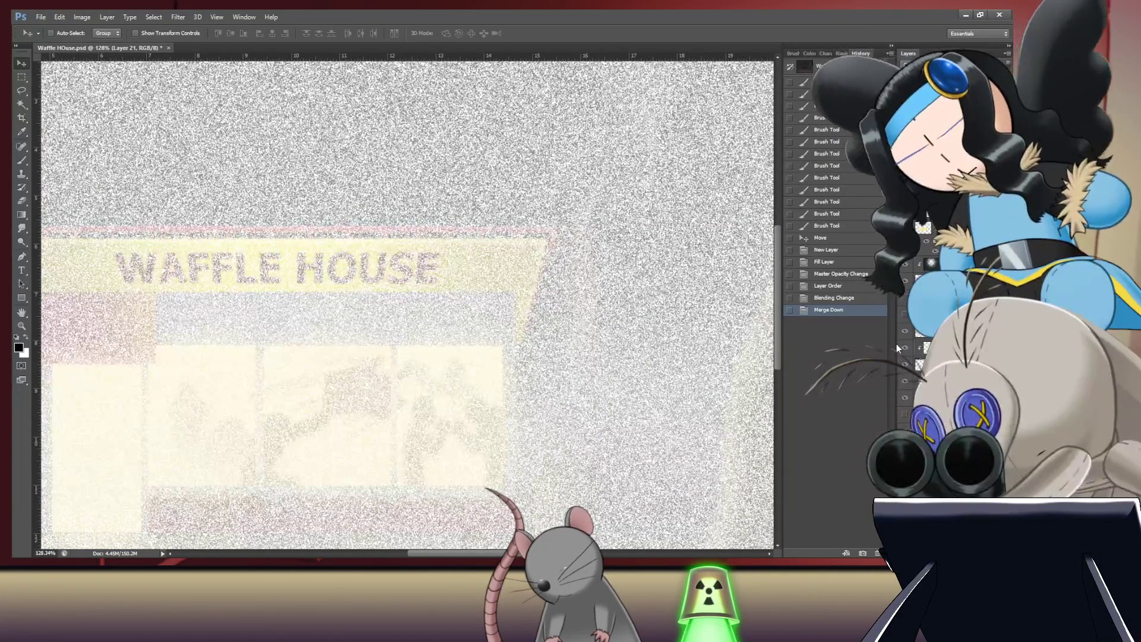
{"action": "key", "text": "ctrl+0"}
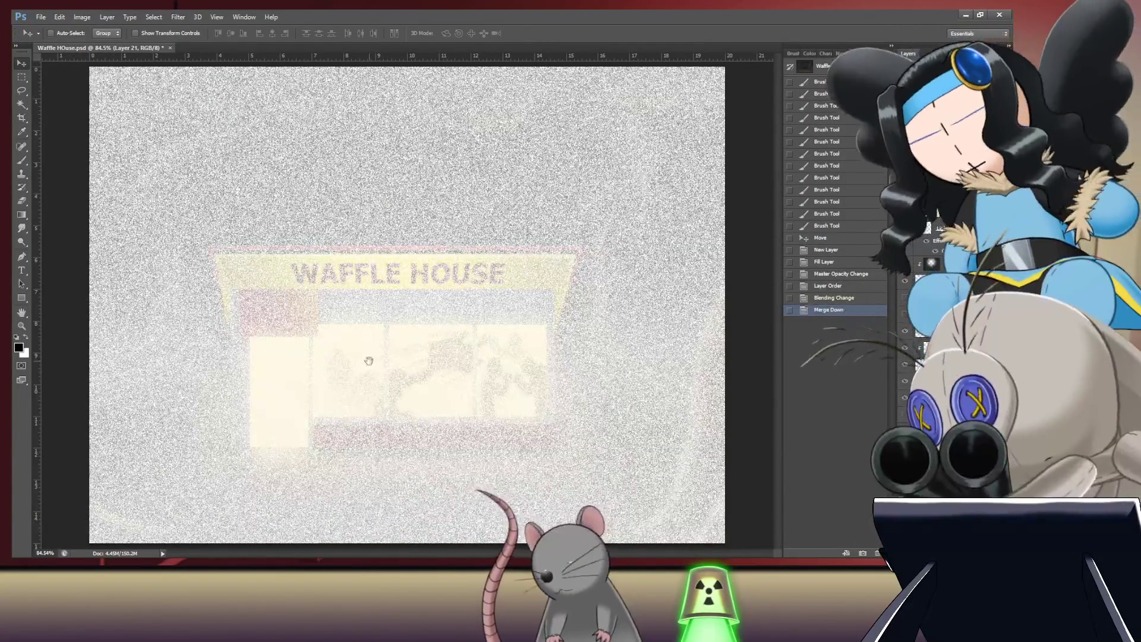
{"action": "scroll", "coordinate": [378, 413], "scroll_direction": "up", "scroll_amount": 2}
{"action": "mouse_move", "coordinate": [377, 413]}
{"action": "left_mouse_down"}
{"action": "mouse_move", "coordinate": [427, 421]}
{"action": "mouse_move", "coordinate": [396, 442]}
{"action": "left_mouse_up"}
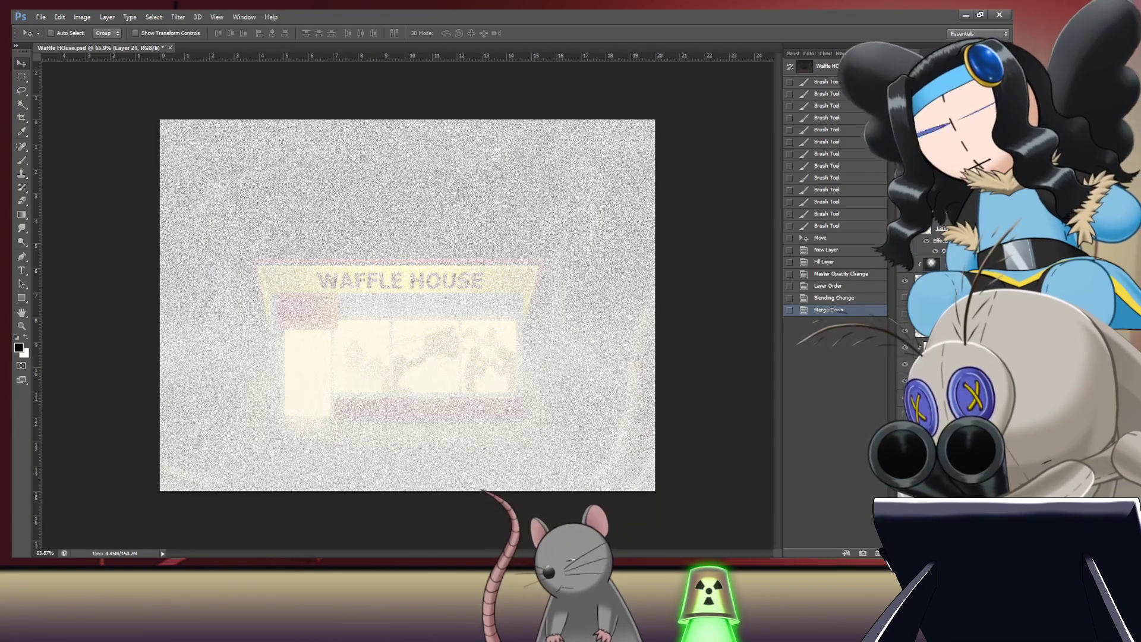
{"action": "key", "text": "0"}
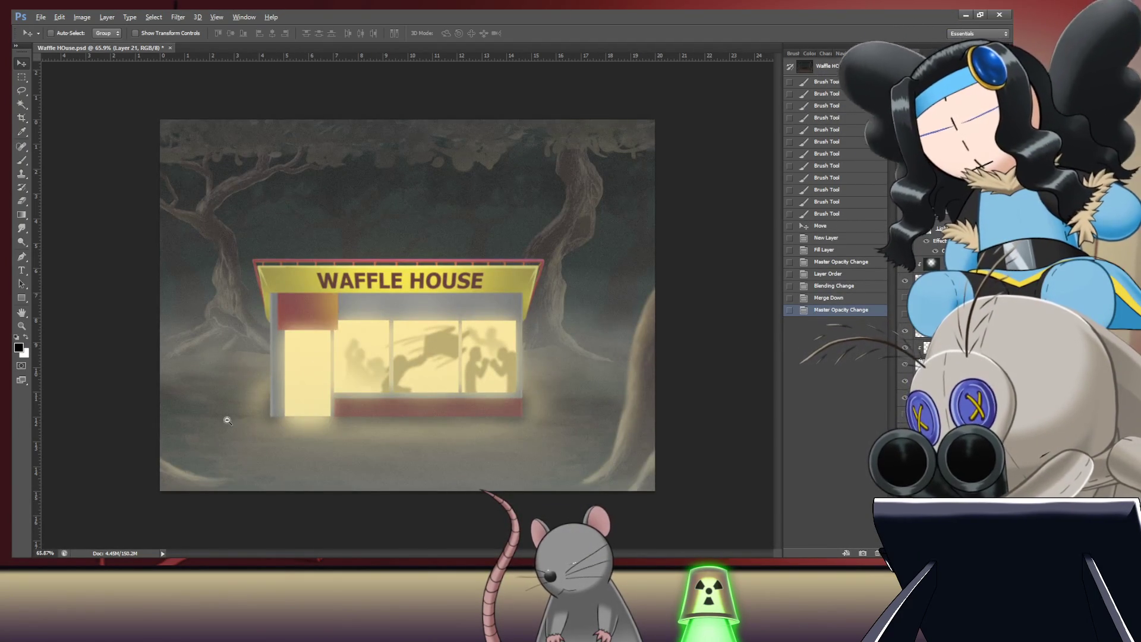
Step: Undo the opacity change, retry the merge down, and undo it again
{"action": "scroll", "coordinate": [229, 418], "scroll_direction": "up", "scroll_amount": 5}
{"action": "scroll", "coordinate": [326, 416], "scroll_direction": "down", "scroll_amount": 4}
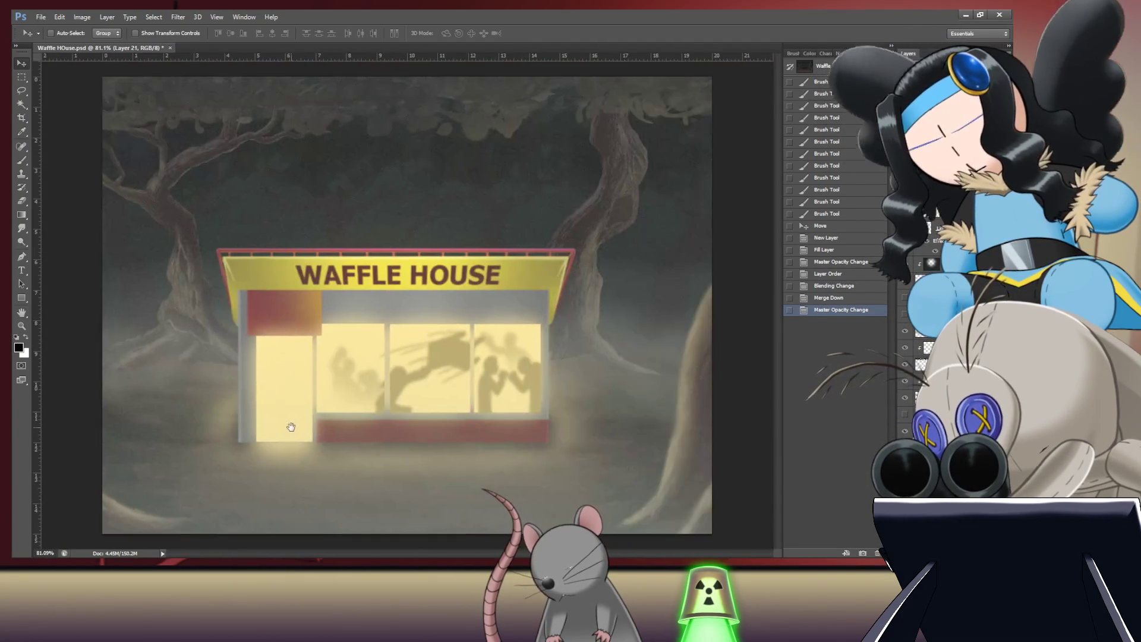
{"action": "key", "text": "ctrl+z"}
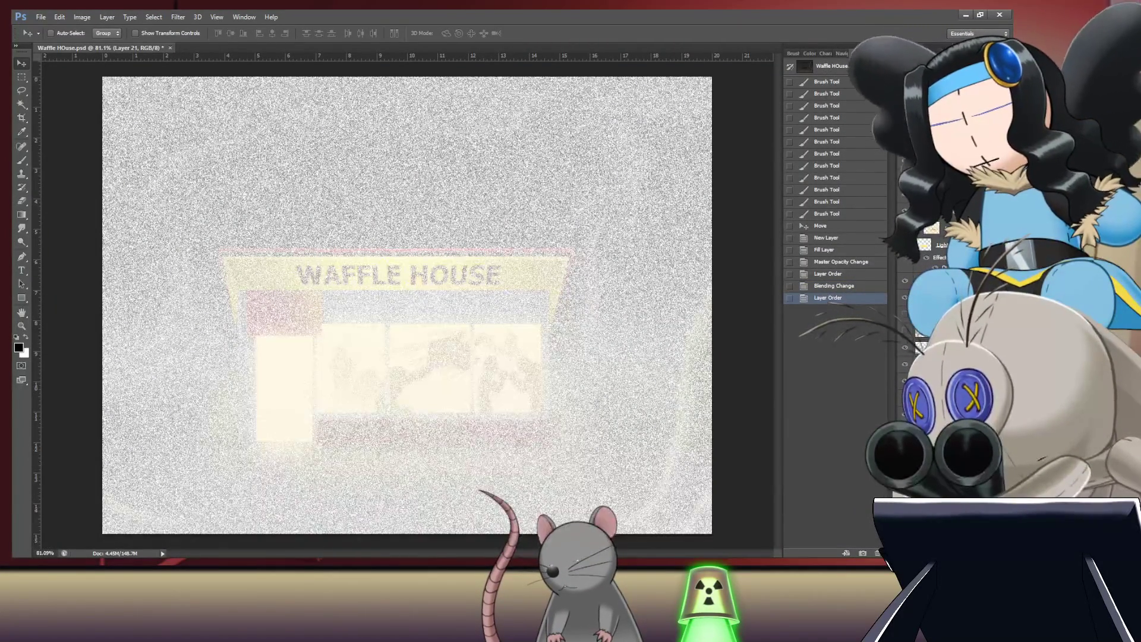
{"action": "key", "text": "ctrl+e"}
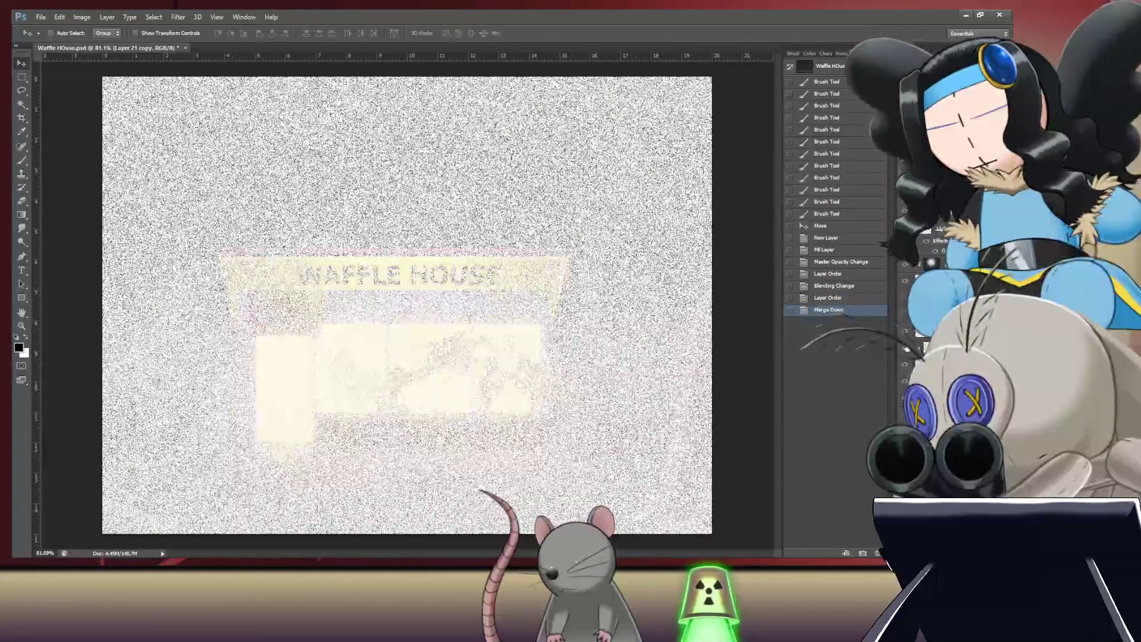
{"action": "scroll", "coordinate": [250, 476], "scroll_direction": "up", "scroll_amount": 5}
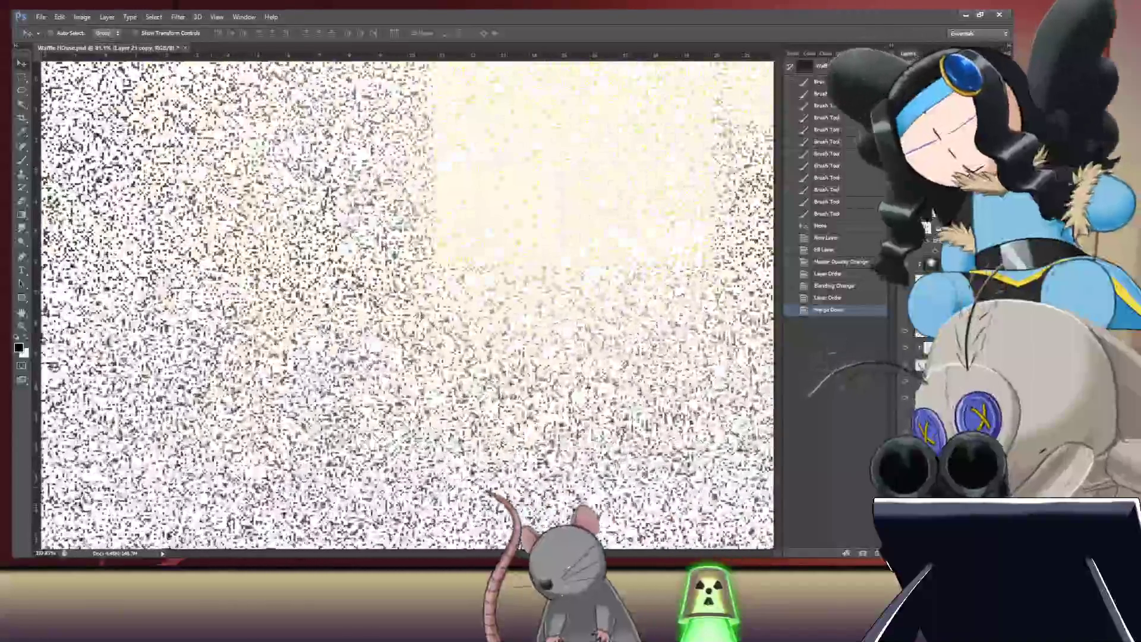
{"action": "key", "text": "ctrl+z"}
{"action": "scroll", "coordinate": [438, 421], "scroll_direction": "down", "scroll_amount": 4}
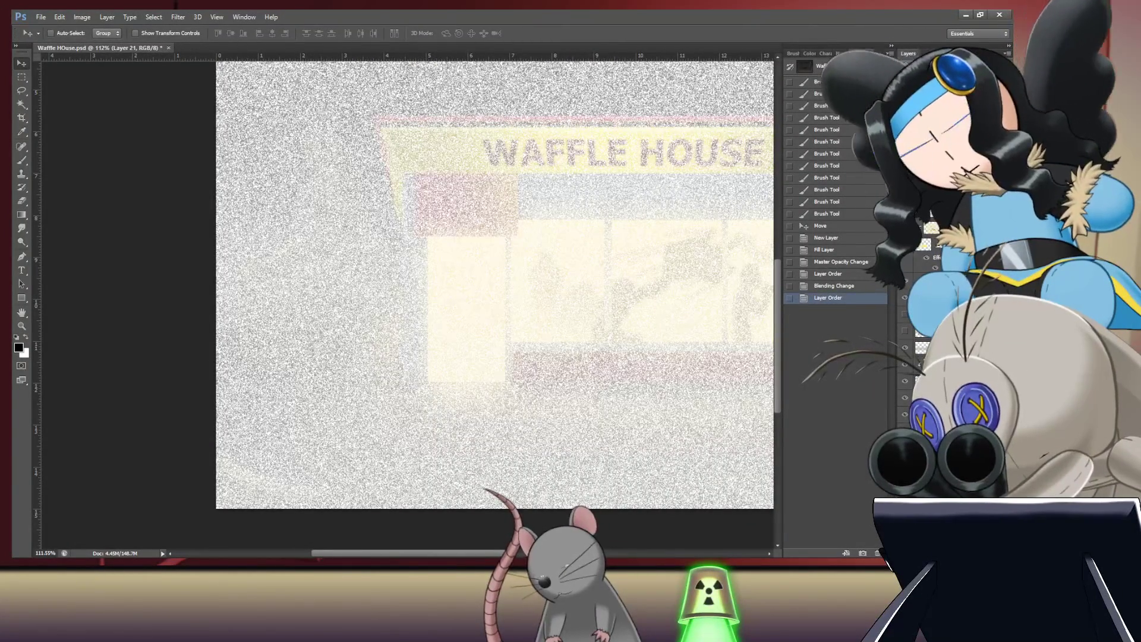
Step: Revert to the earlier Layer Order history state, reapply Dissolve, and merge into Layer 21
{"action": "left_click", "coordinate": [827, 273]}
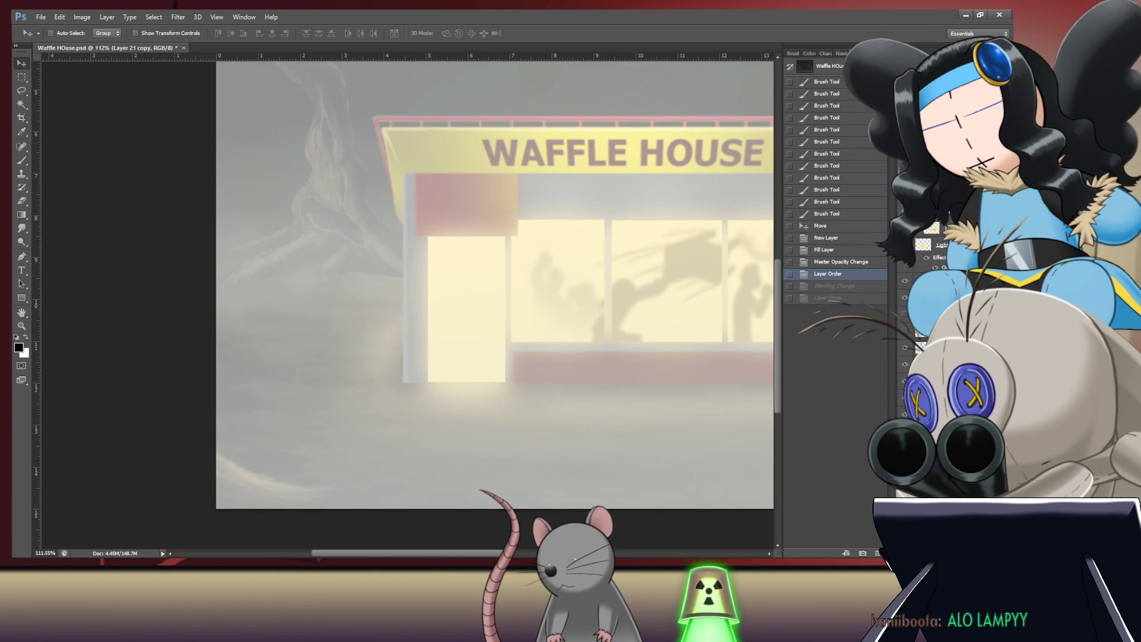
{"action": "key", "text": "shift+alt+i"}
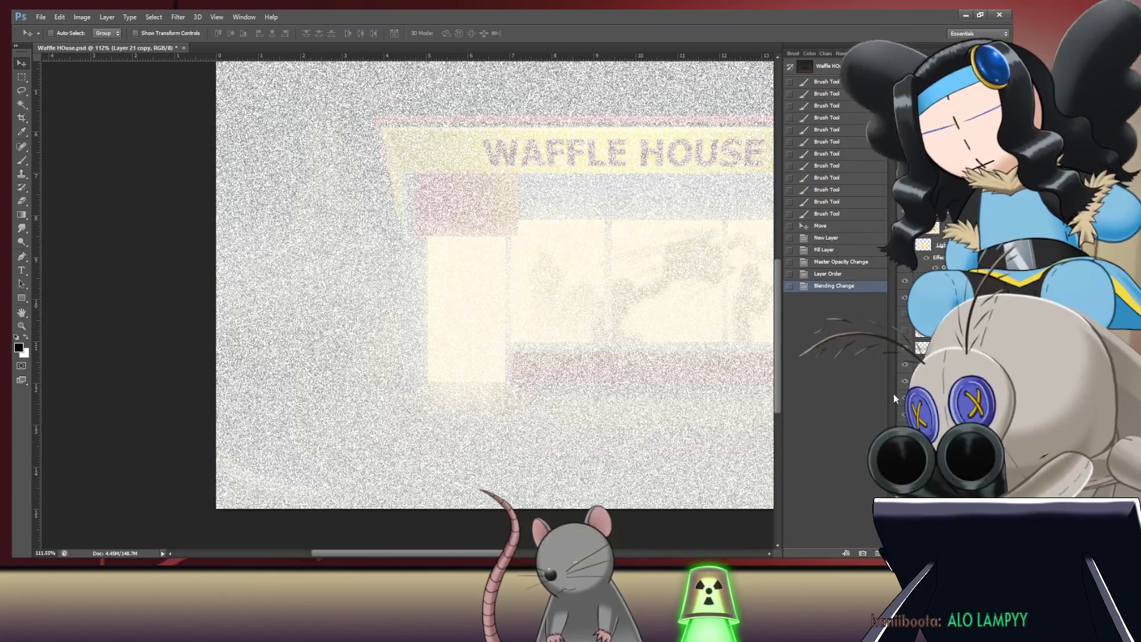
{"action": "key", "text": "ctrl+e"}
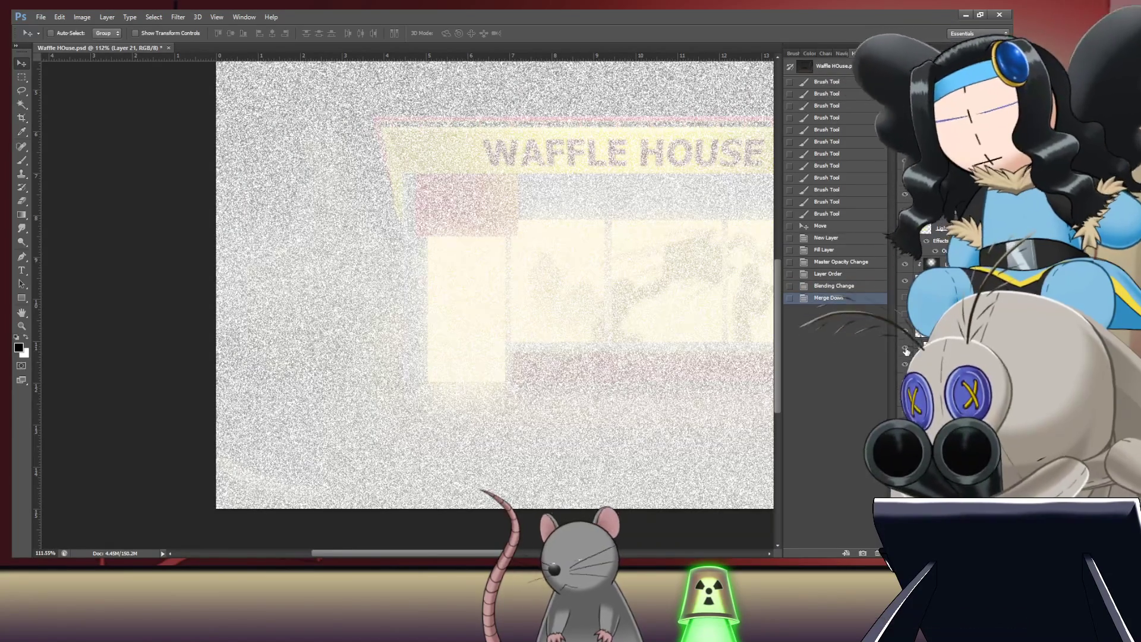
{"action": "scroll", "coordinate": [683, 301], "scroll_direction": "down", "scroll_amount": 3}
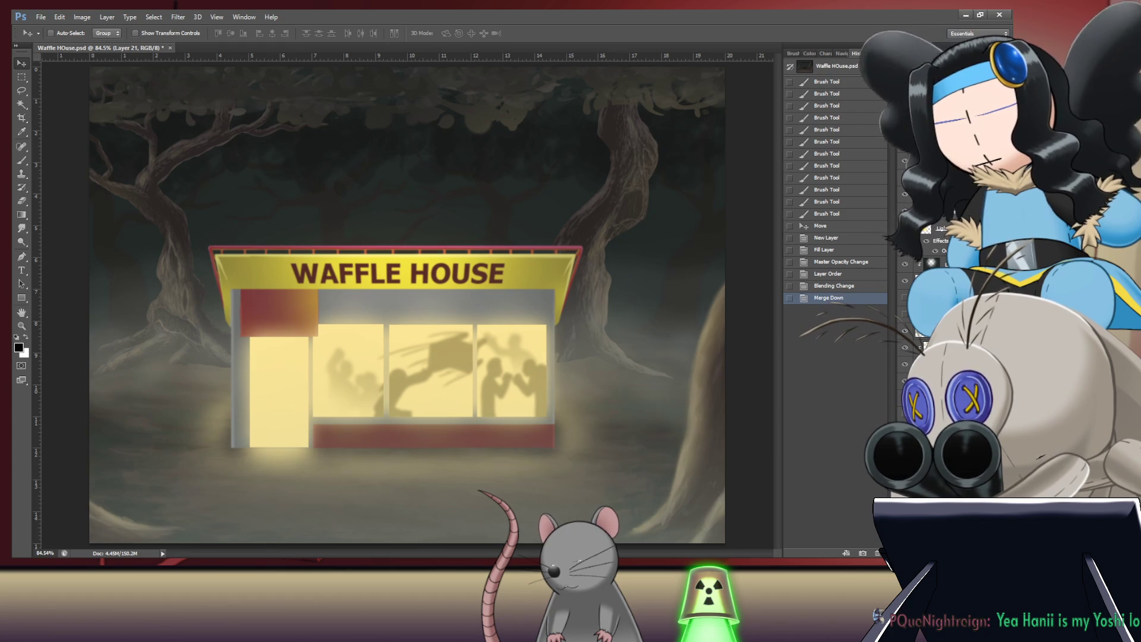
Step: Delete Layer 21, restore the reference photo layer, and add a new white-filled layer
{"action": "key", "text": "Delete"}
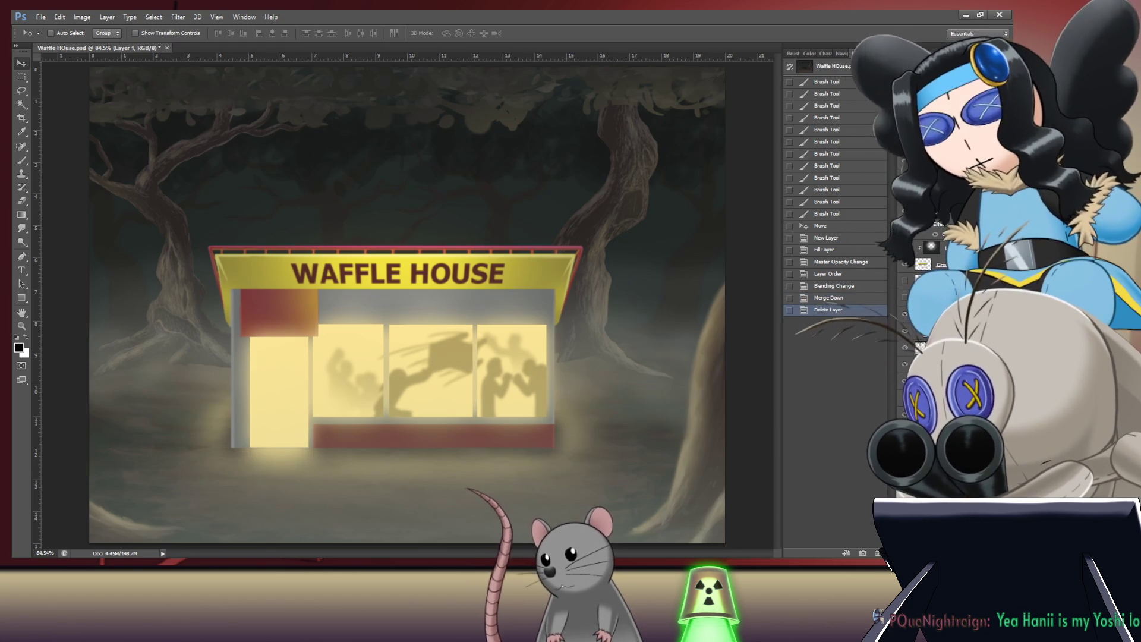
{"action": "key", "text": "Delete"}
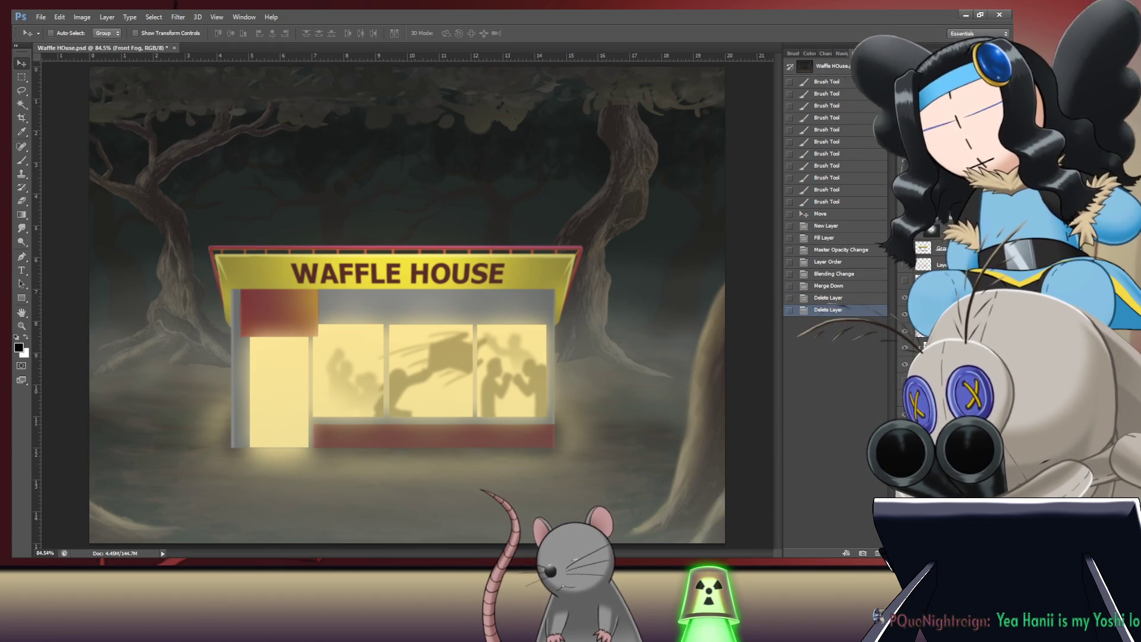
{"action": "key", "text": "ctrl+z"}
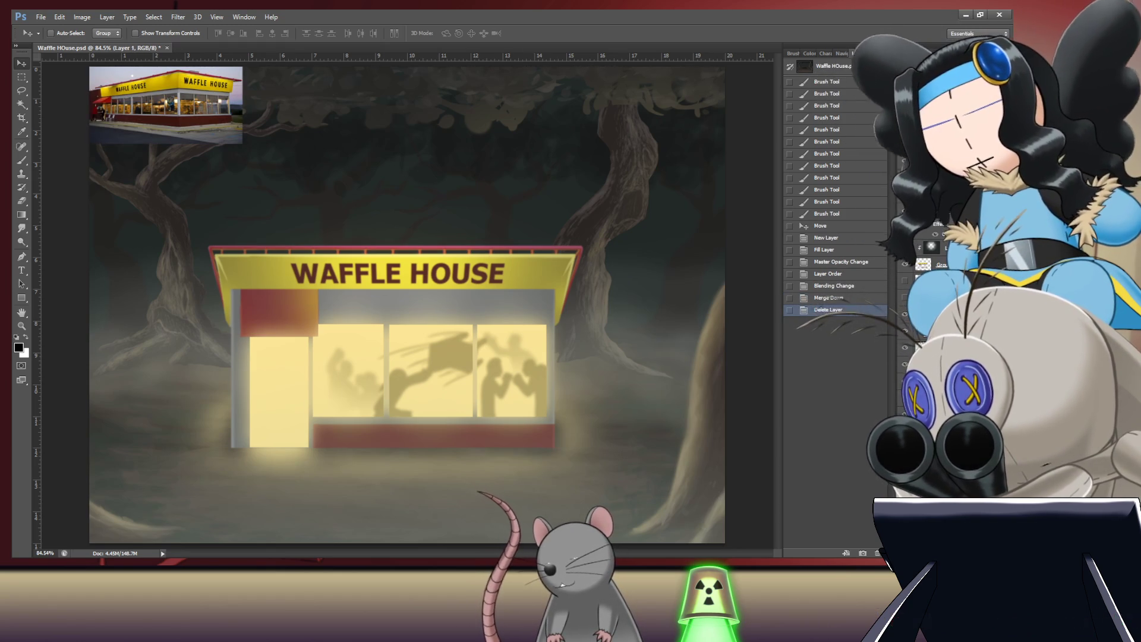
{"action": "key", "text": "ctrl+shift+alt+n"}
{"action": "key", "text": "ctrl+BackSpace"}
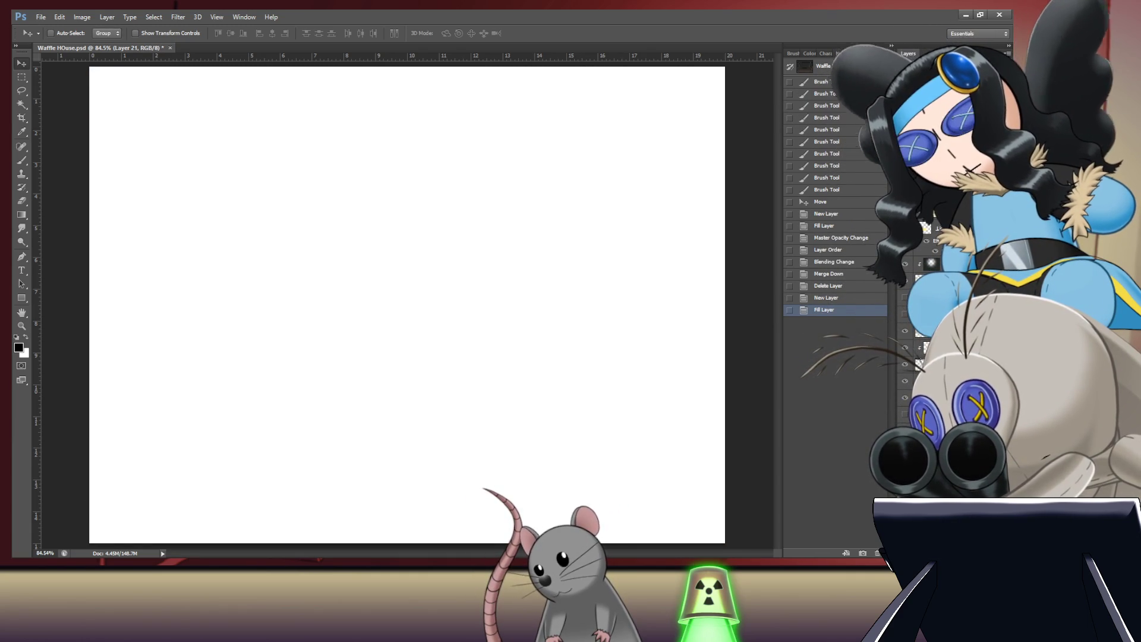
Step: Set the white layer to 70% opacity, move it up the stack, and apply Dissolve
{"action": "key", "text": "7"}
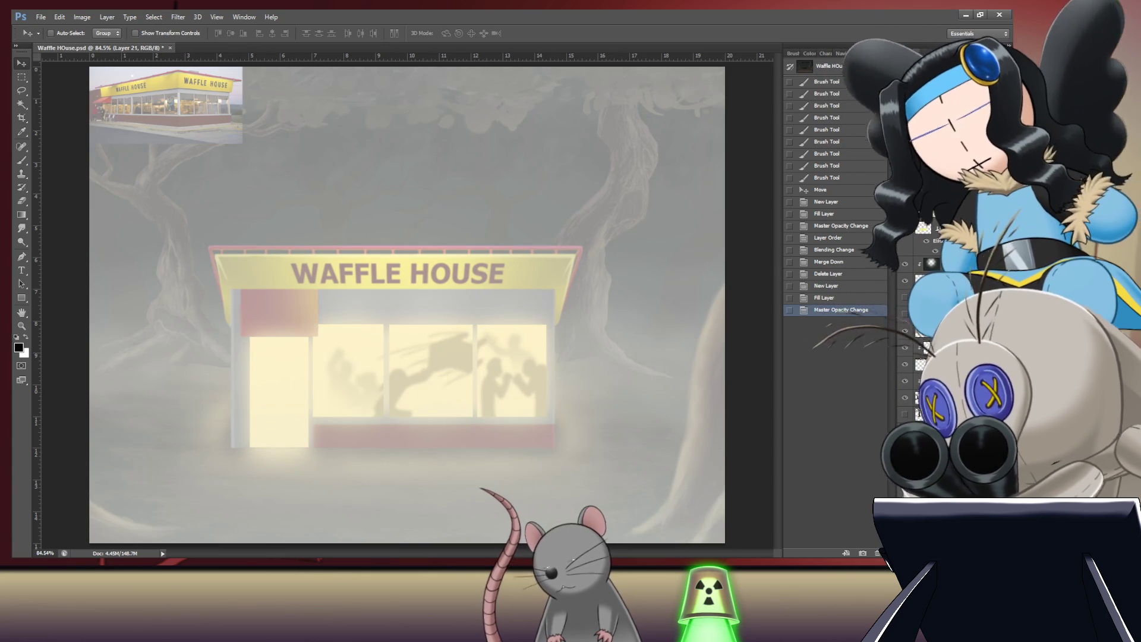
{"action": "key", "text": "ctrl+bracketright"}
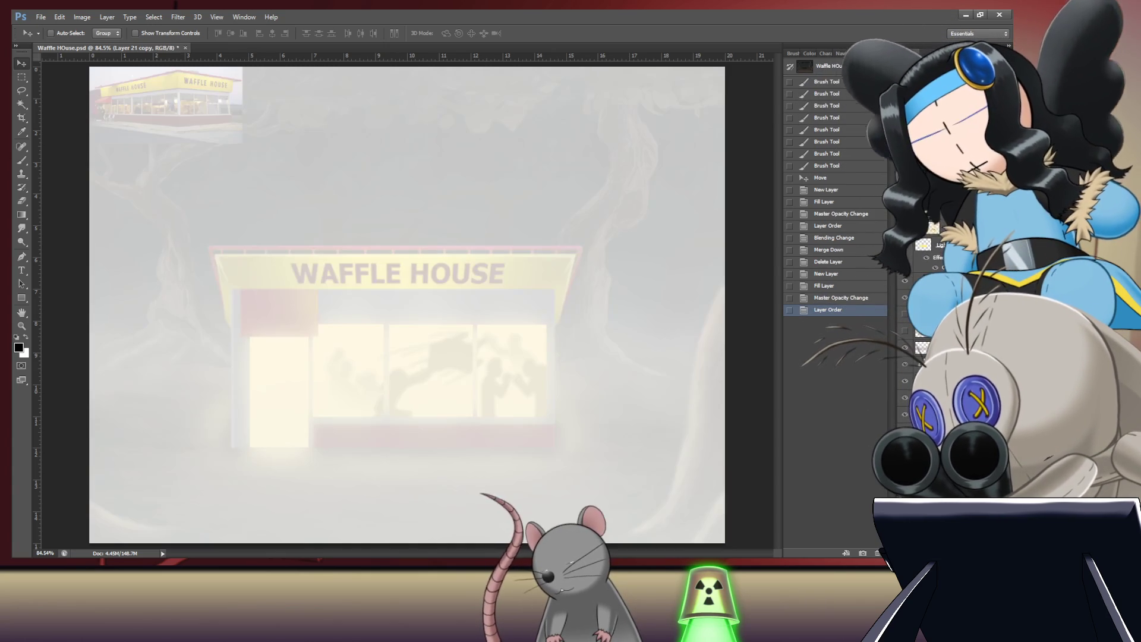
{"action": "key", "text": "ctrl+z"}
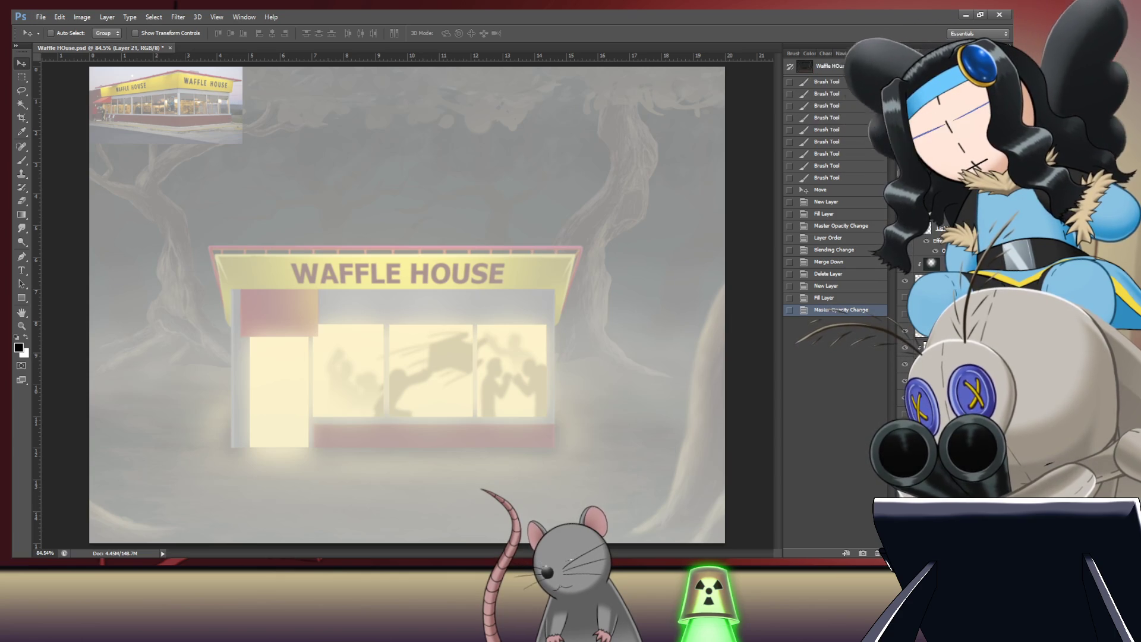
{"action": "key", "text": "ctrl+bracketright"}
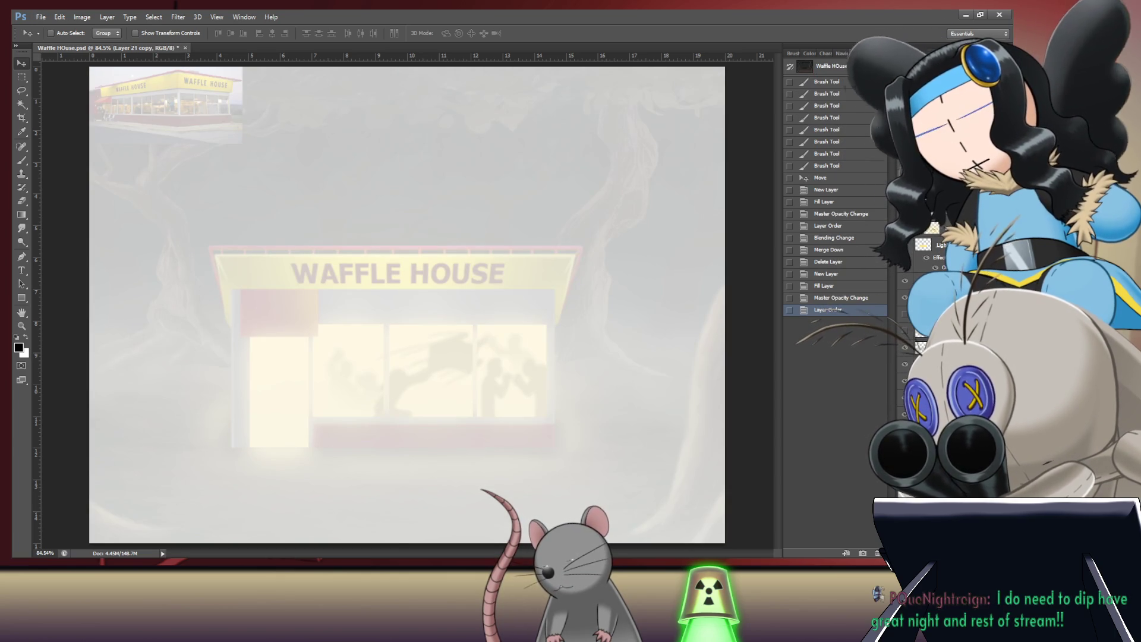
{"action": "key", "text": "shift+plus"}
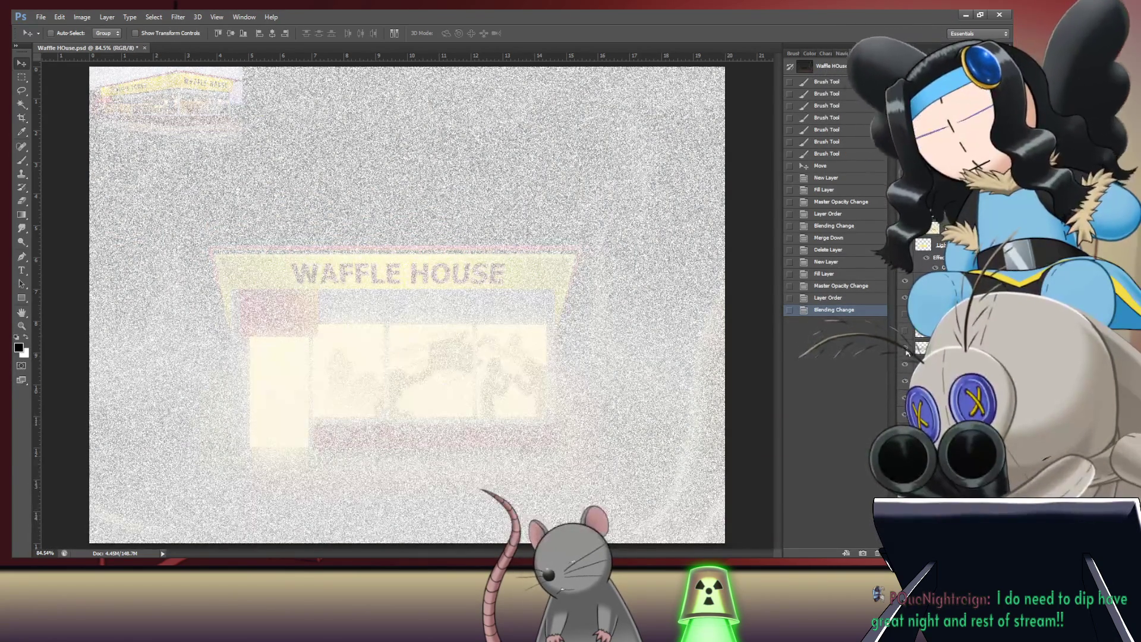
Step: Merge the grainy haze layers, then undo both the merge and the Dissolve blend
{"action": "key", "text": "ctrl+e"}
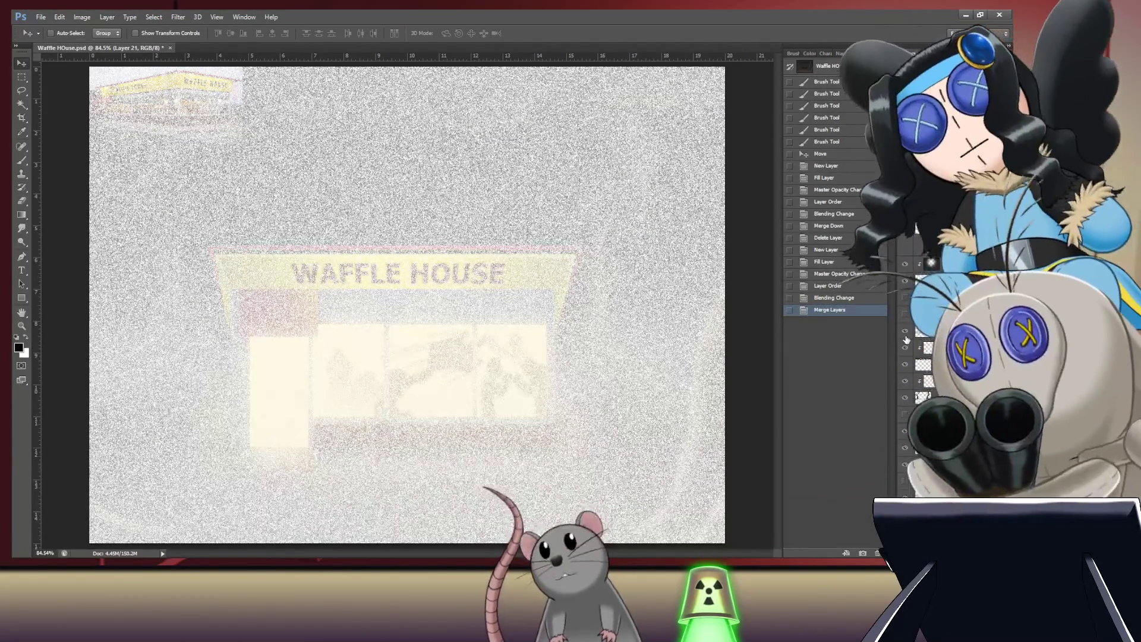
{"action": "key", "text": "ctrl+z"}
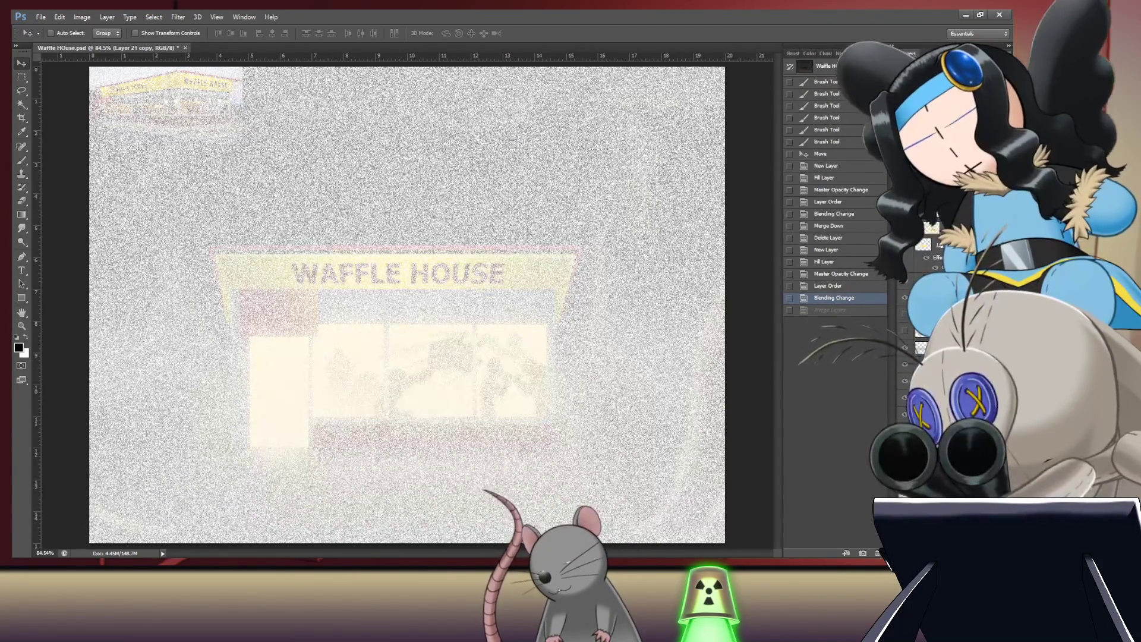
{"action": "key", "text": "ctrl+alt+z"}
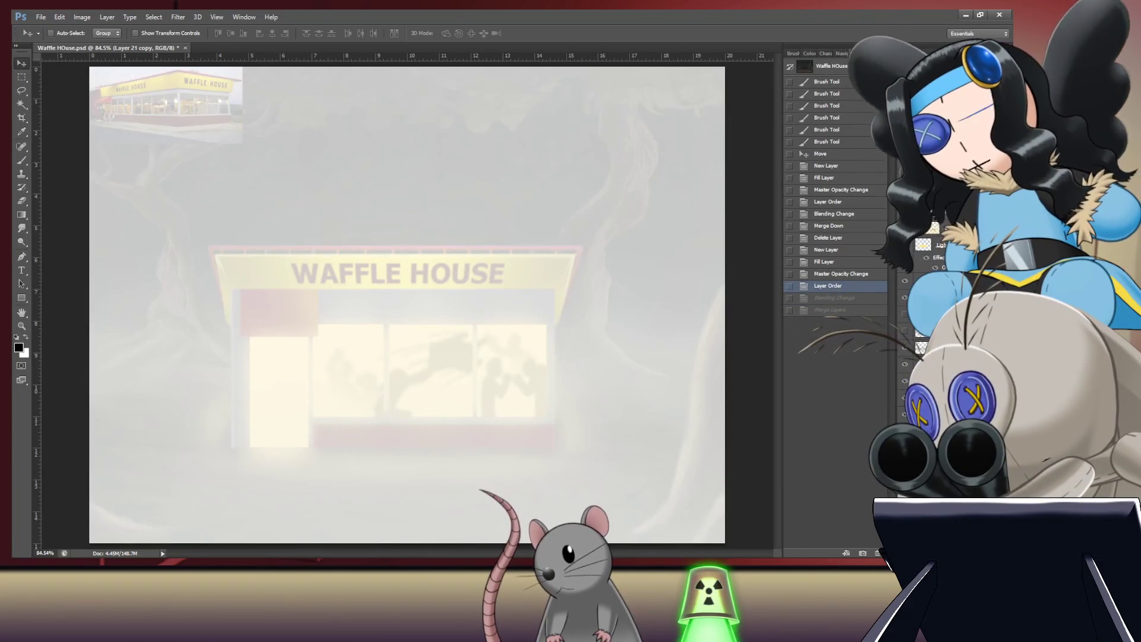
Step: Restore the layer reordering and reapply the Dissolve blend to the haze copy
{"action": "key", "text": "ctrl+alt+z"}
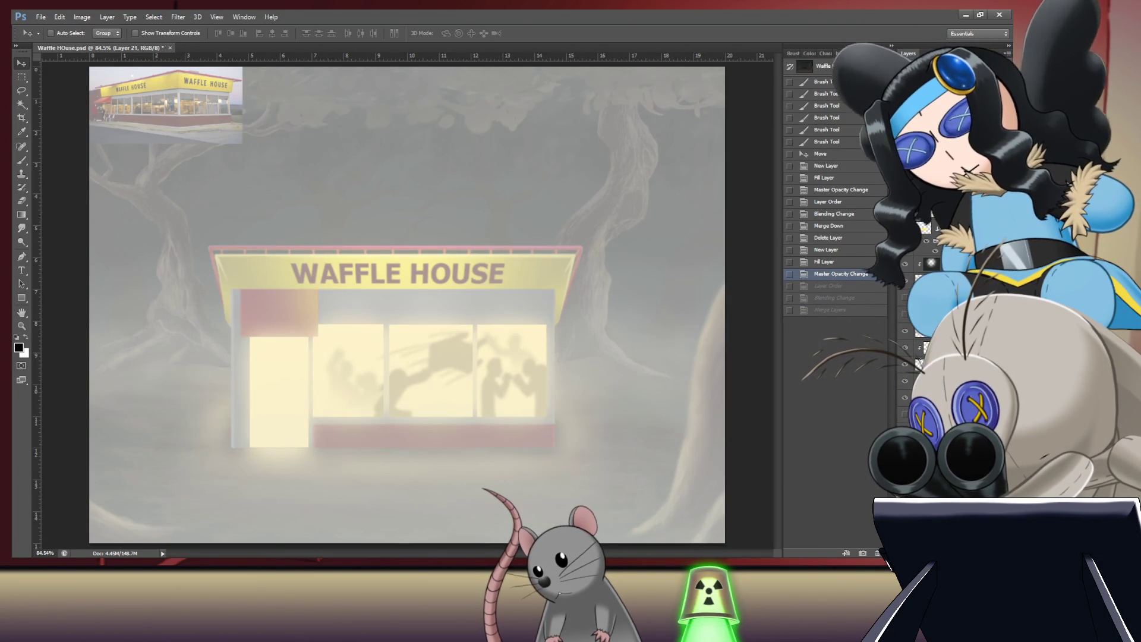
{"action": "key", "text": "ctrl+shift+z"}
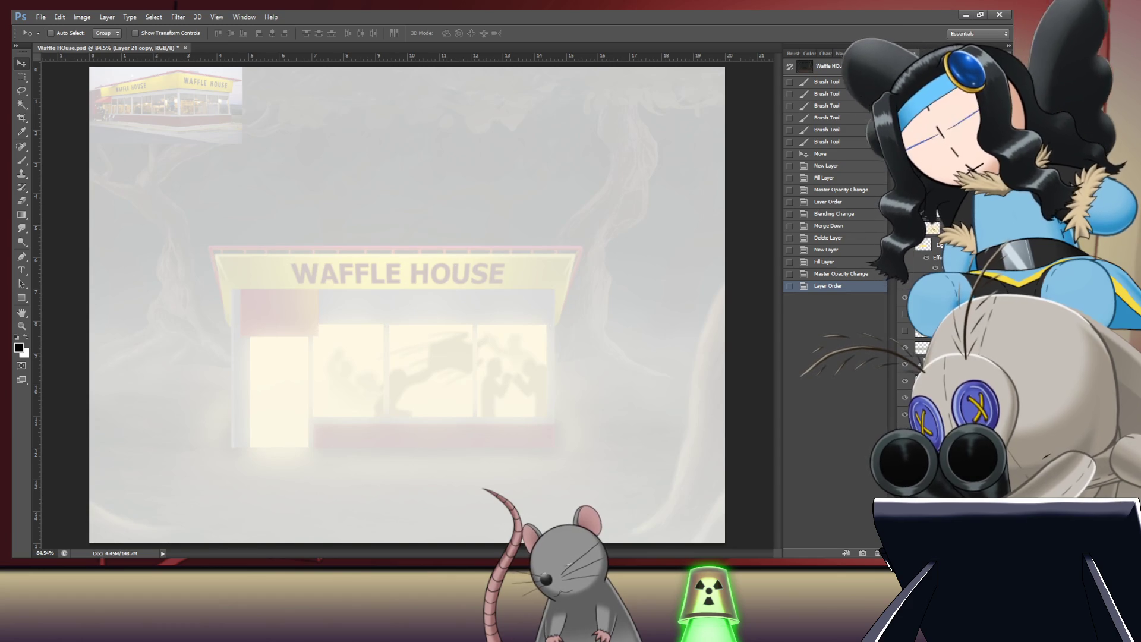
{"action": "key", "text": "shift+plus"}
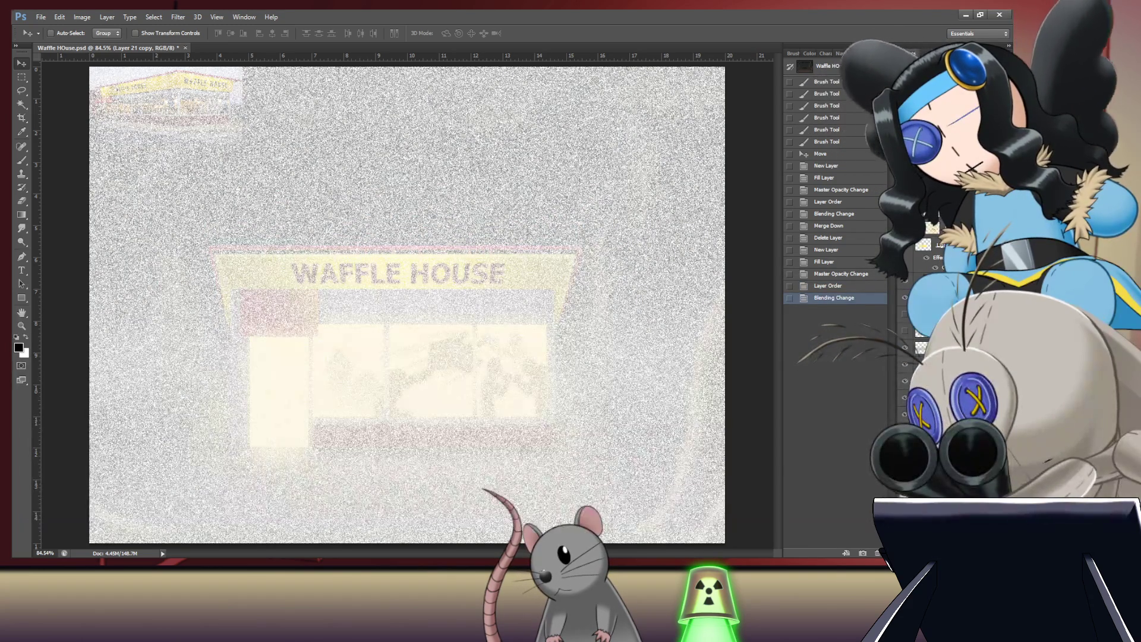
Step: Restack the haze copy and merge it down into Layer 21
{"action": "key", "text": "alt+bracketleft"}
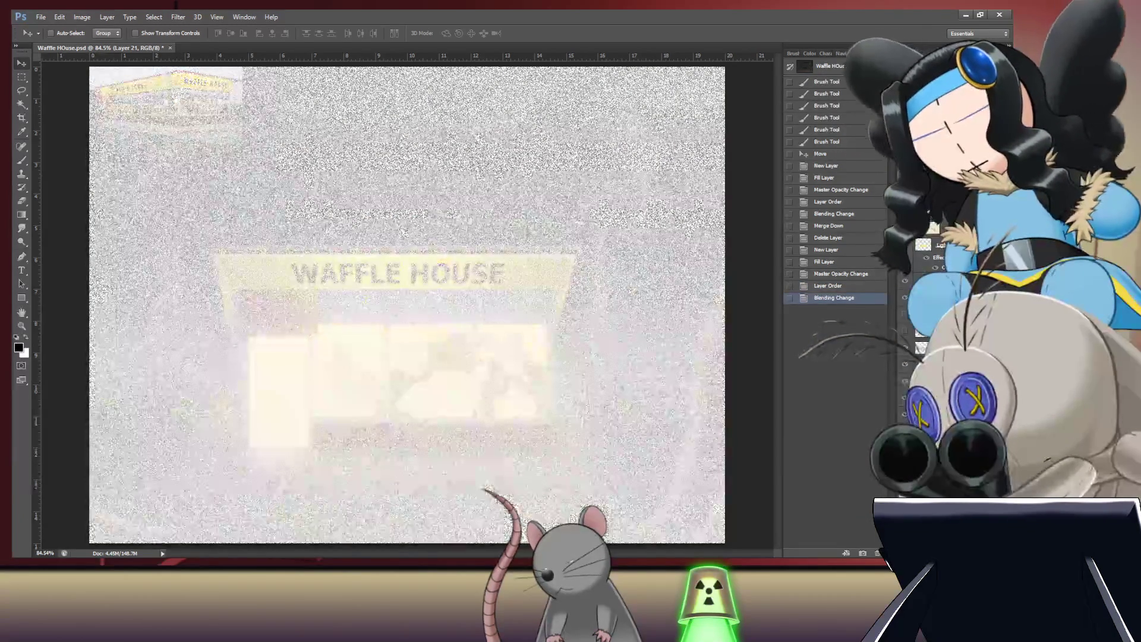
{"action": "key", "text": "alt+bracketright"}
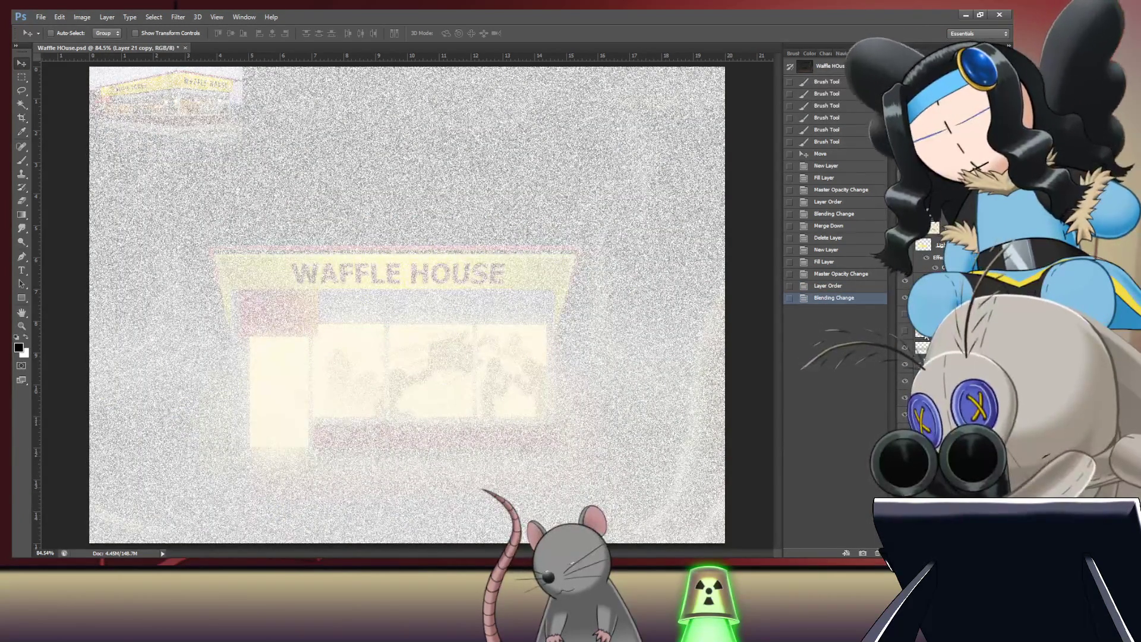
{"action": "key", "text": "ctrl+e"}
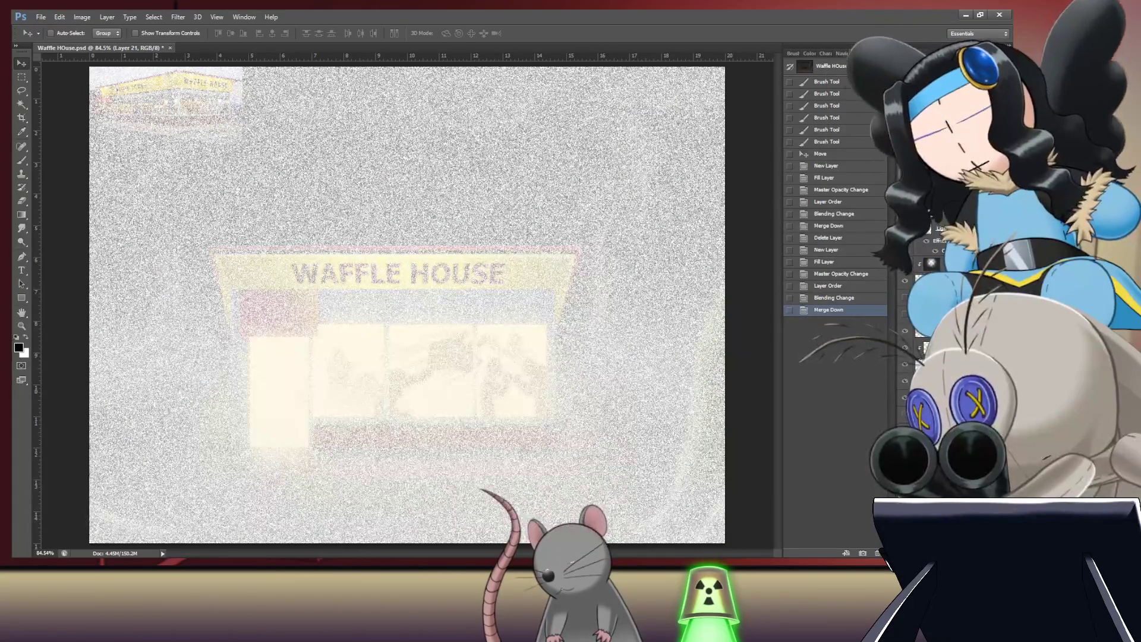
{"action": "key", "text": "ctrl+z"}
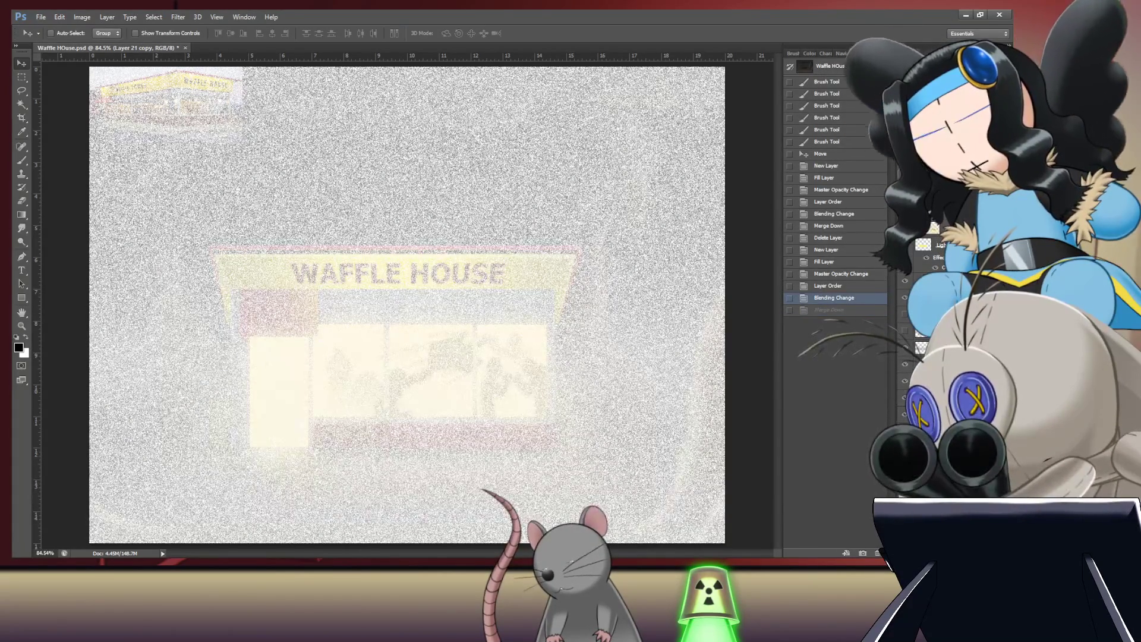
{"action": "key", "text": "ctrl+bracketleft"}
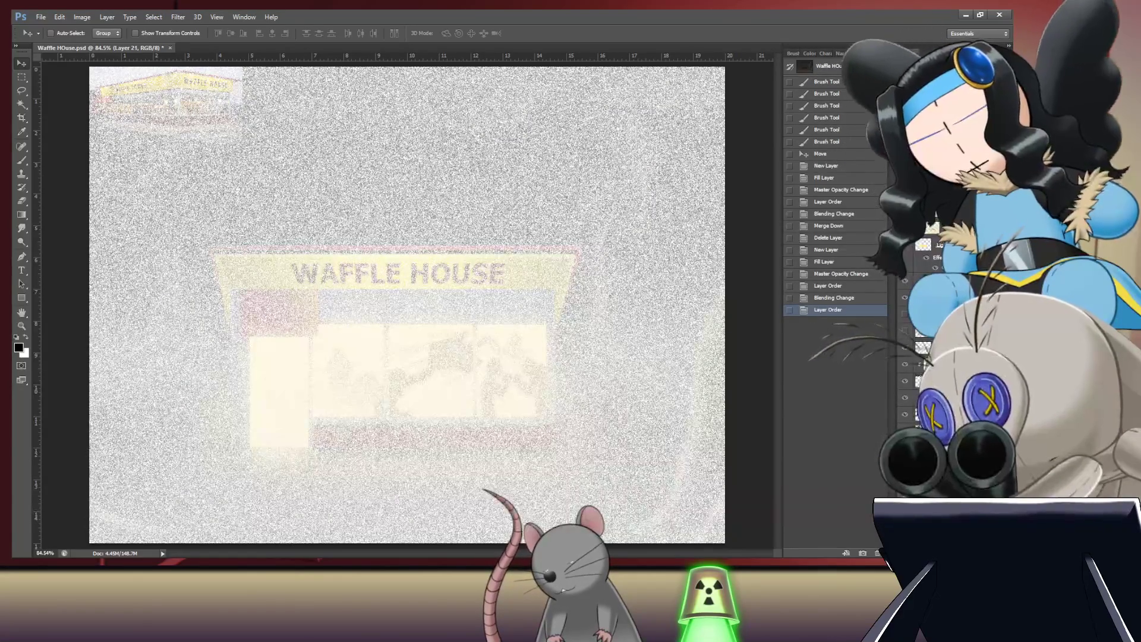
{"action": "key", "text": "ctrl+e"}
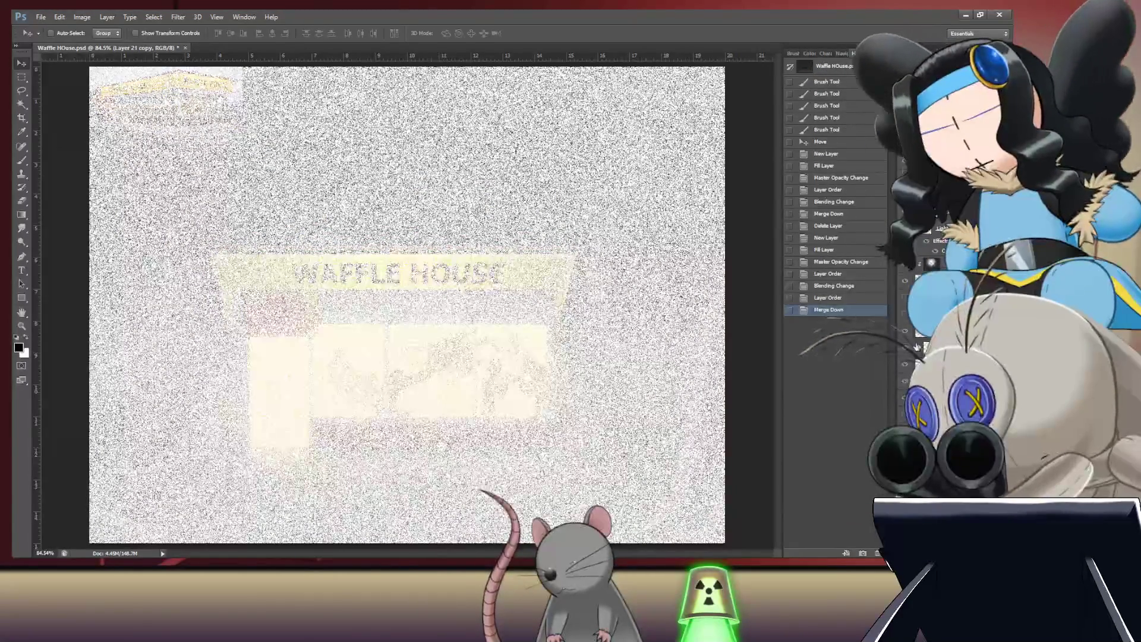
Step: Zoom in on the dissolve grain, zoom back out, and undo the Merge Down
{"action": "left_click_drag", "start_coordinate": [194, 415], "coordinate": [275, 412]}
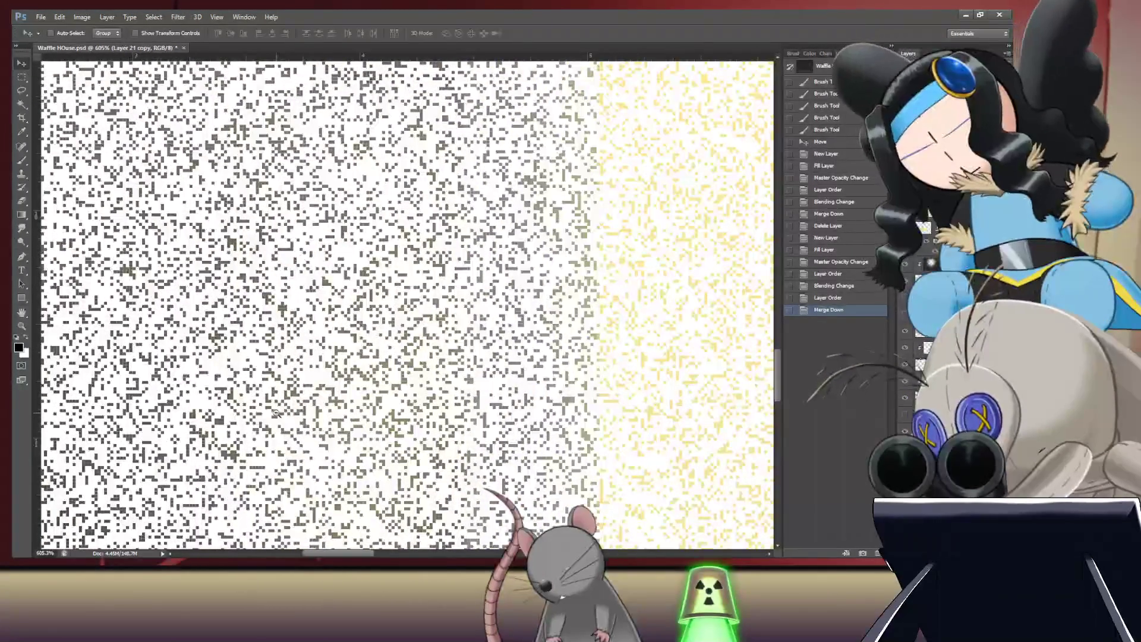
{"action": "scroll", "coordinate": [276, 413], "scroll_direction": "down", "scroll_amount": 6}
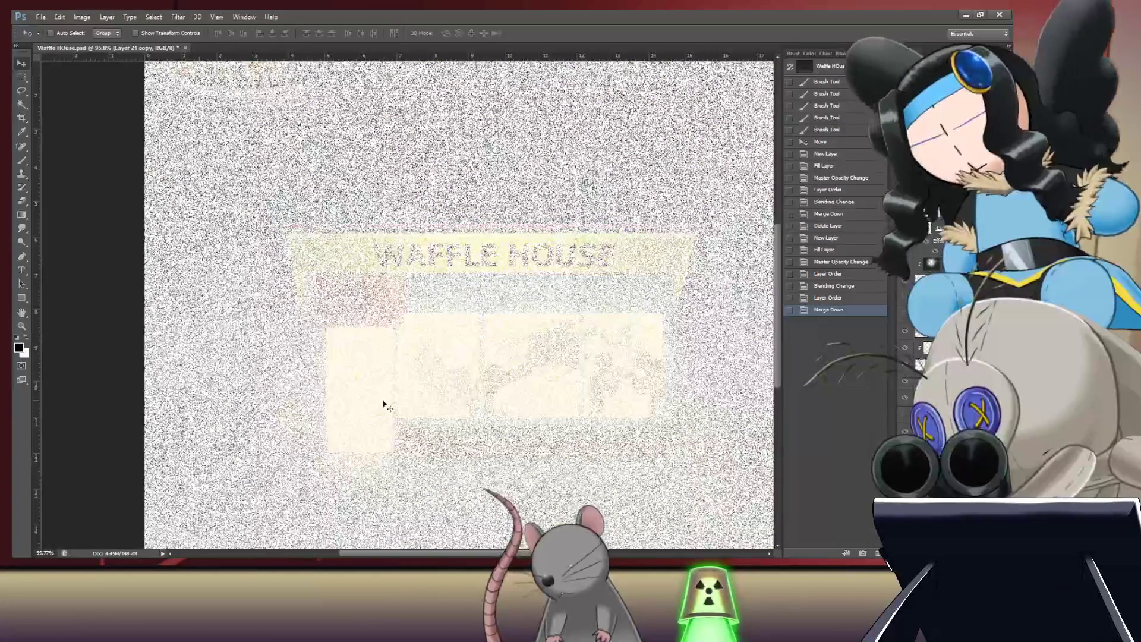
{"action": "scroll", "coordinate": [579, 327], "scroll_direction": "down", "scroll_amount": 3}
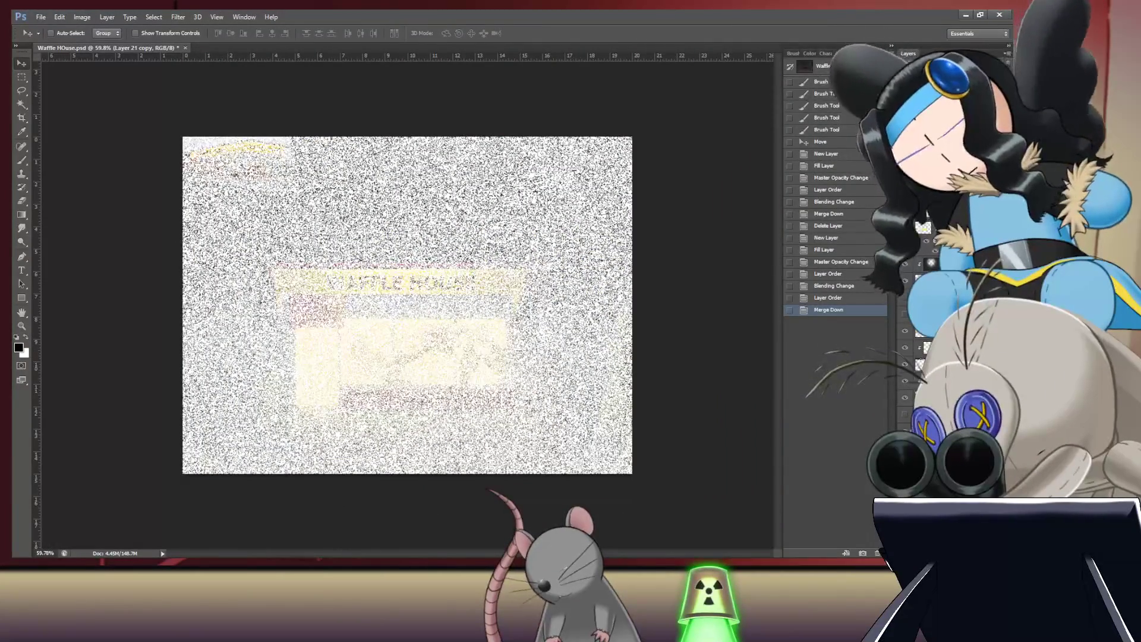
{"action": "key", "text": "ctrl+z"}
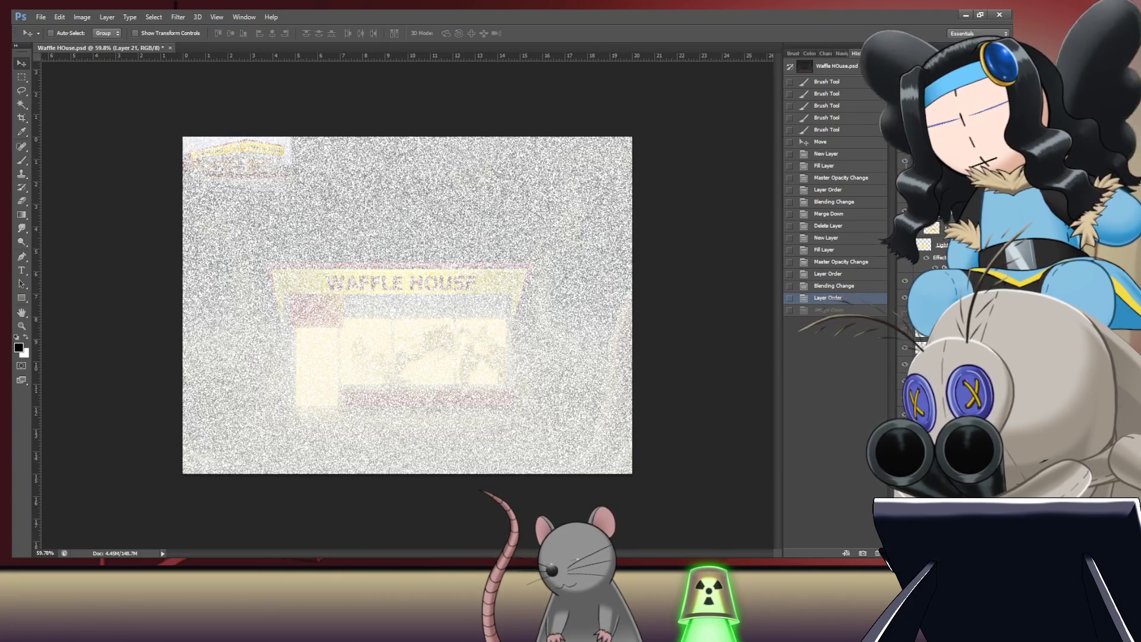
Step: Merge Layer 21 copy down into Layer 21 and lower the haze opacity to reveal the forest
{"action": "key", "text": "ctrl+j"}
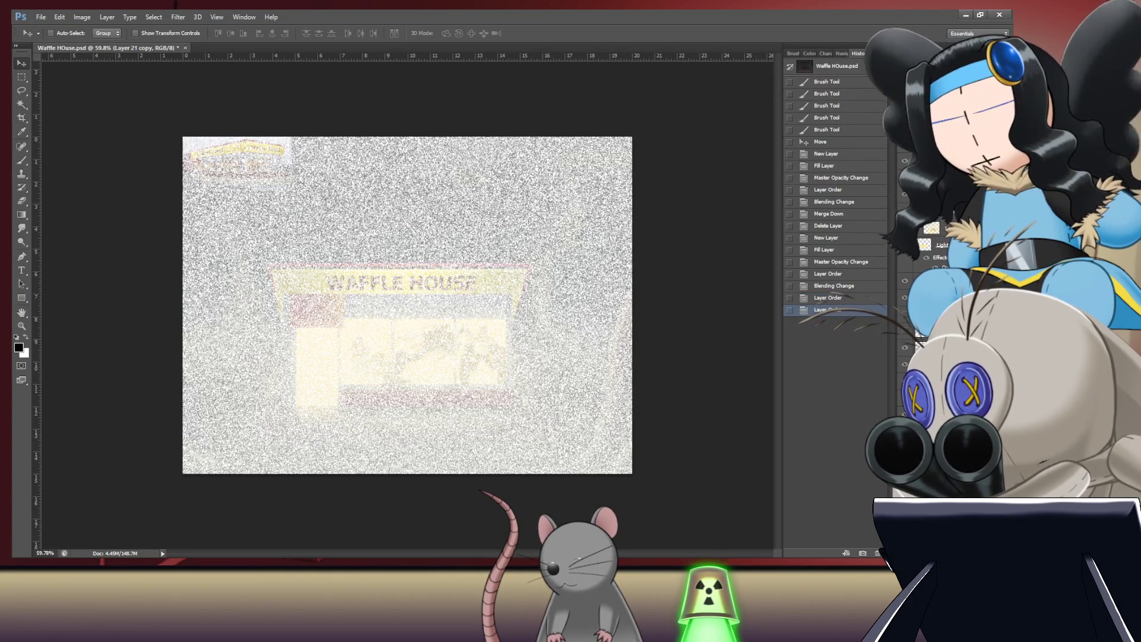
{"action": "key", "text": "ctrl+e"}
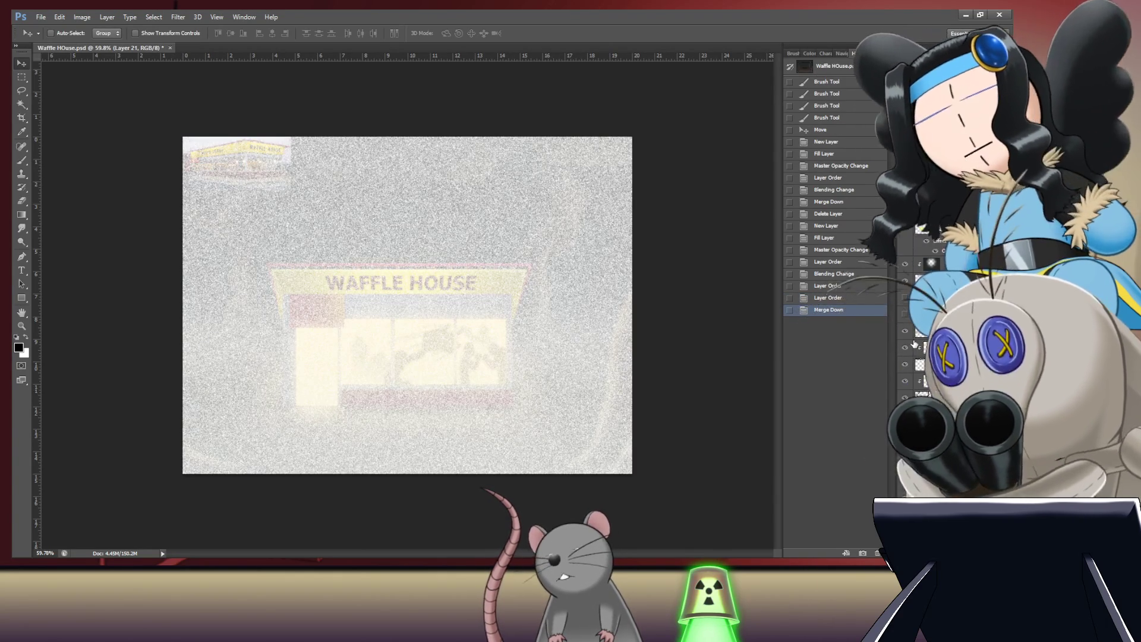
{"action": "key", "text": "ctrl+z"}
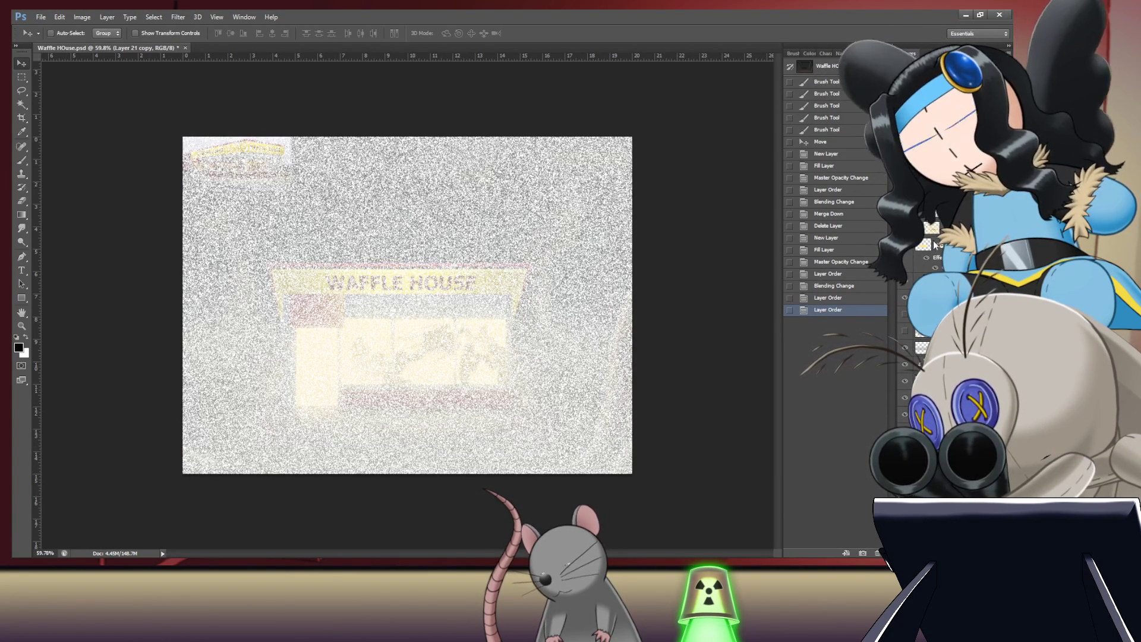
{"action": "key", "text": "ctrl+e"}
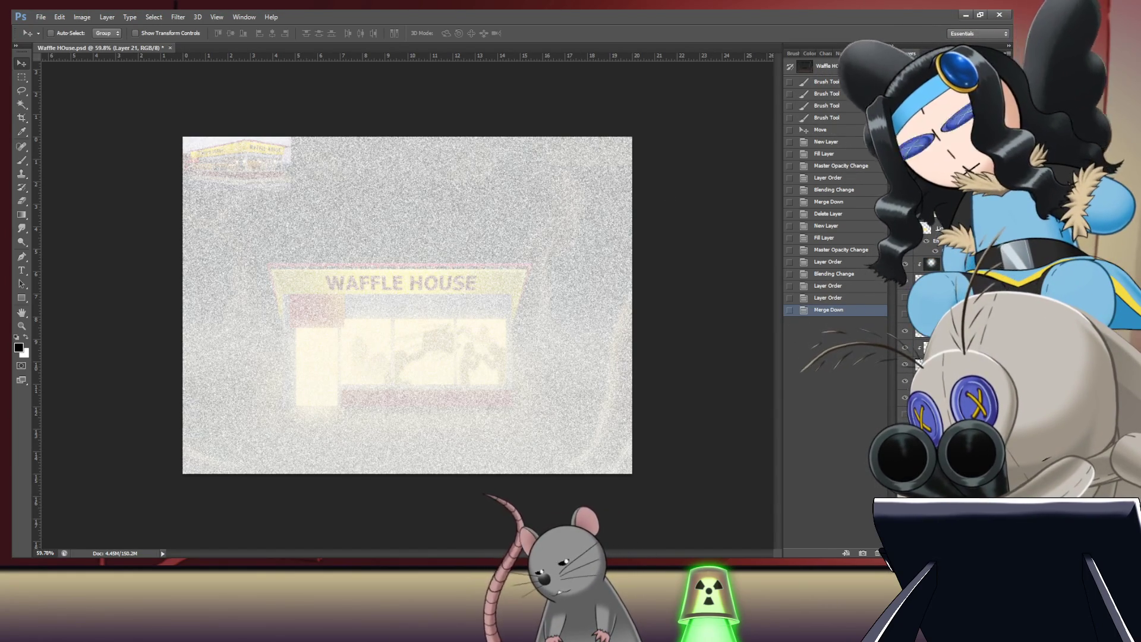
{"action": "key", "text": "1"}
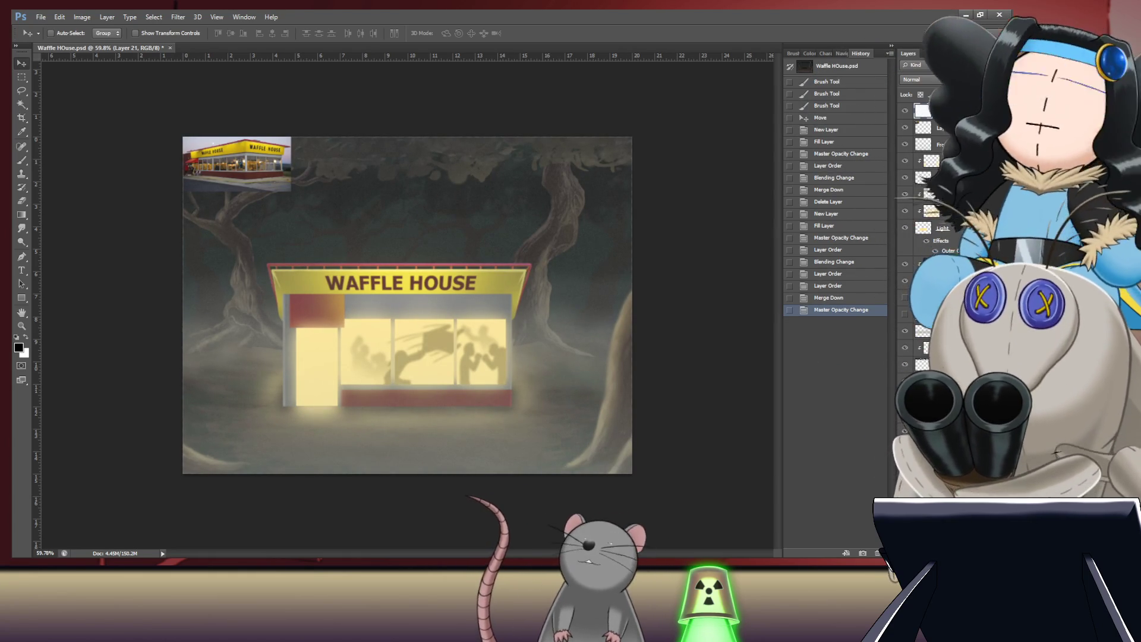
{"action": "mouse_move", "coordinate": [525, 357]}
{"action": "left_mouse_down"}
{"action": "mouse_move", "coordinate": [583, 356]}
{"action": "mouse_move", "coordinate": [545, 348]}
{"action": "left_mouse_up"}
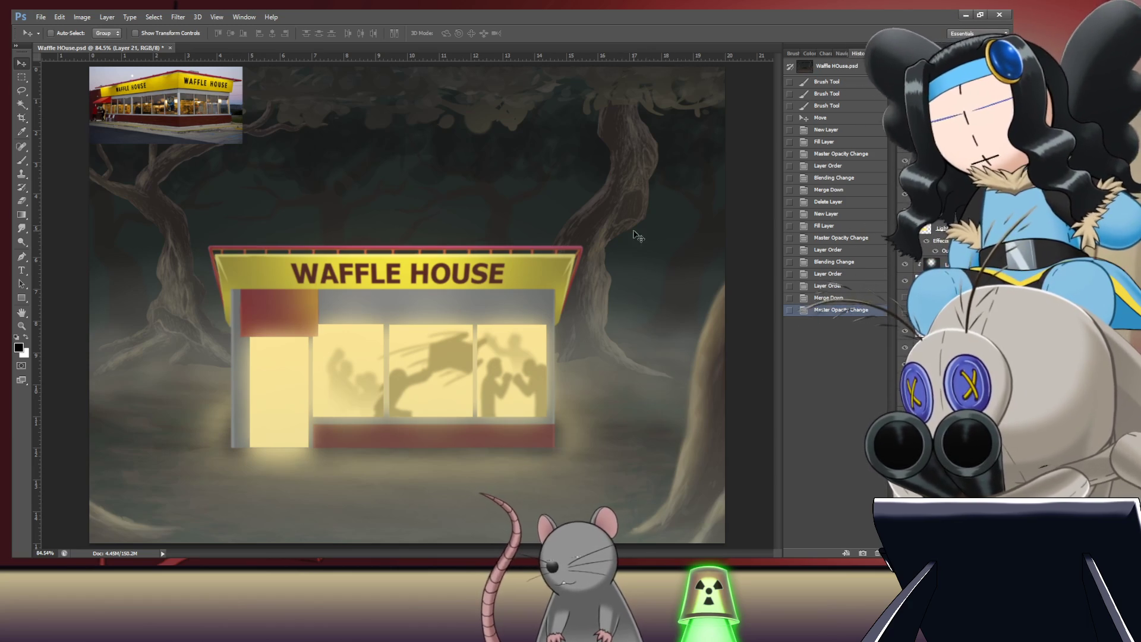
{"action": "mouse_move", "coordinate": [560, 285]}
{"action": "left_mouse_down"}
{"action": "mouse_move", "coordinate": [668, 286]}
{"action": "mouse_move", "coordinate": [596, 295]}
{"action": "left_mouse_up"}
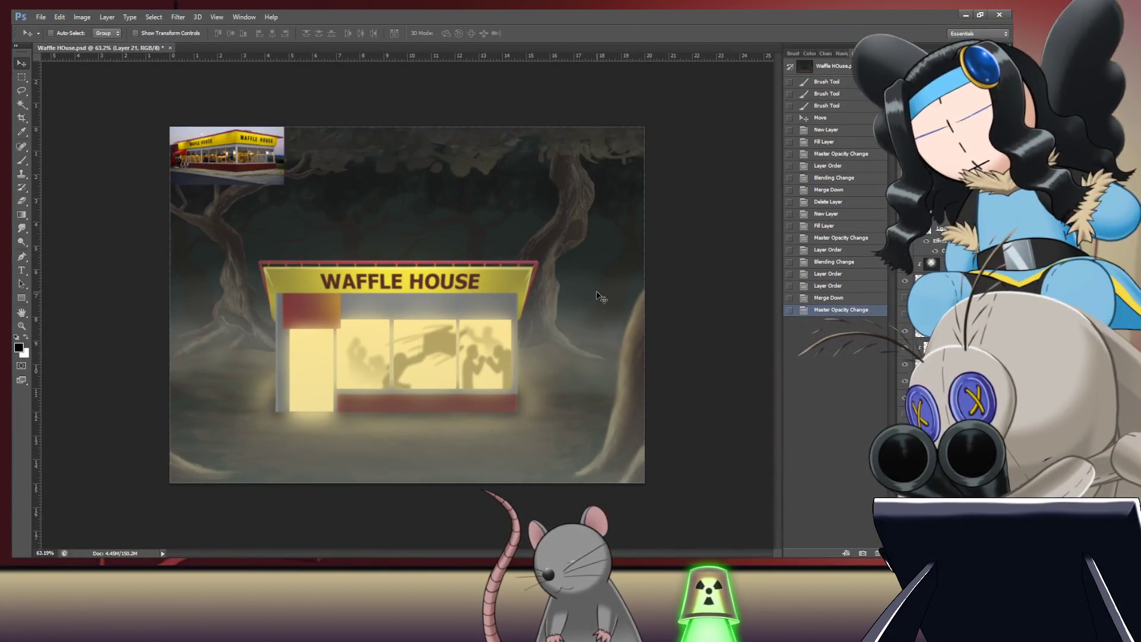
{"action": "key", "text": "ctrl+minus"}
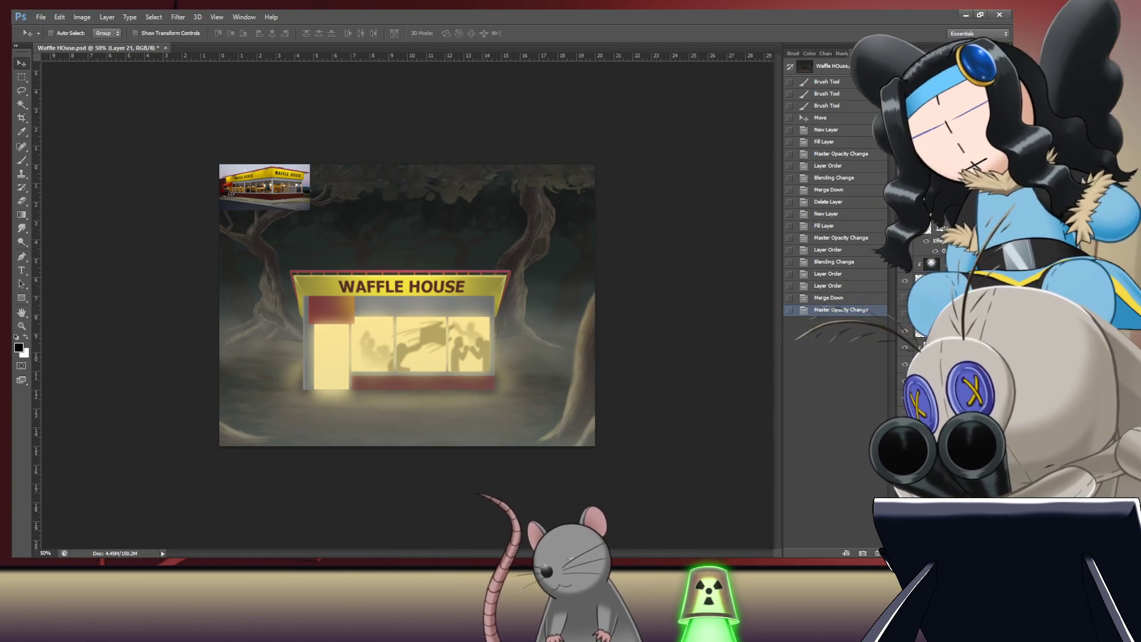
Step: Compare haze opacity values and settle on a brighter fog
{"action": "key", "text": "8"}
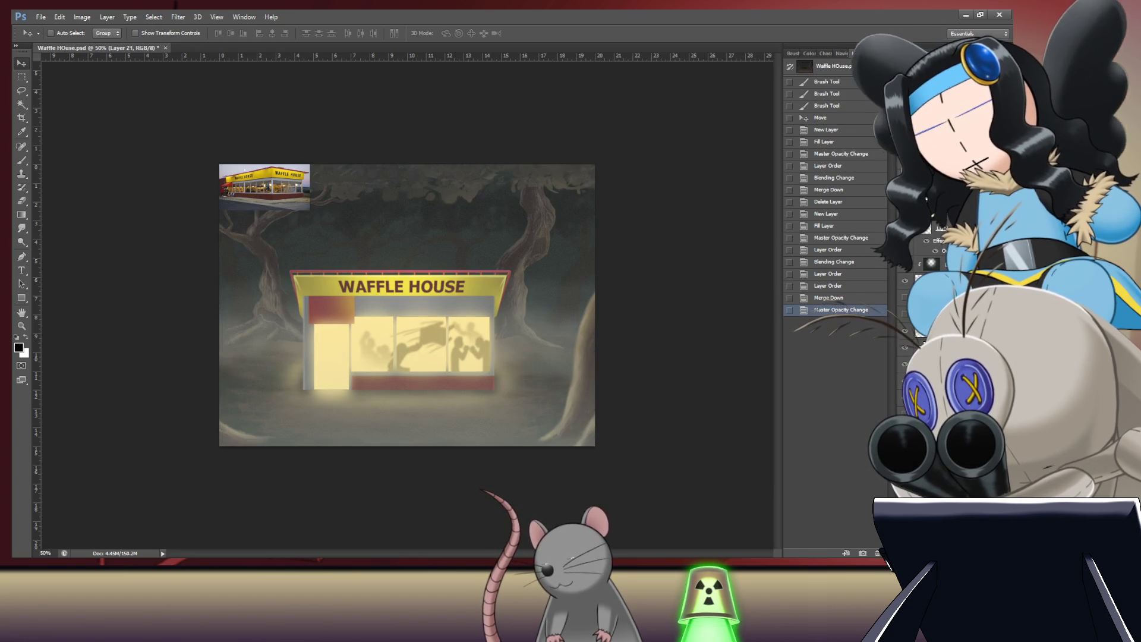
{"action": "key", "text": "0"}
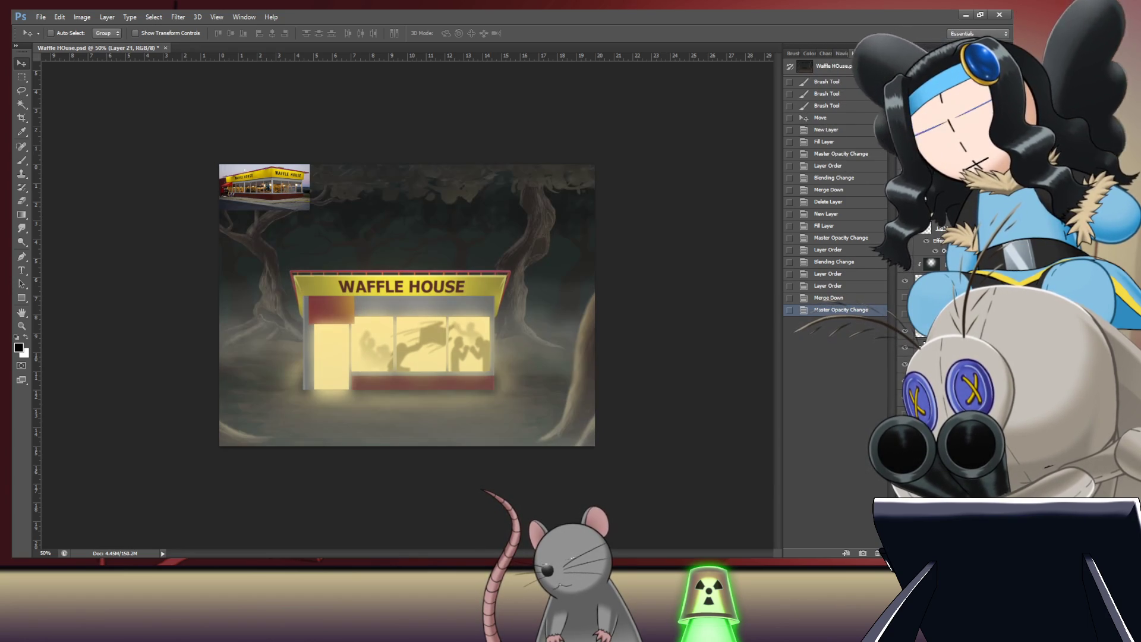
{"action": "key", "text": "8"}
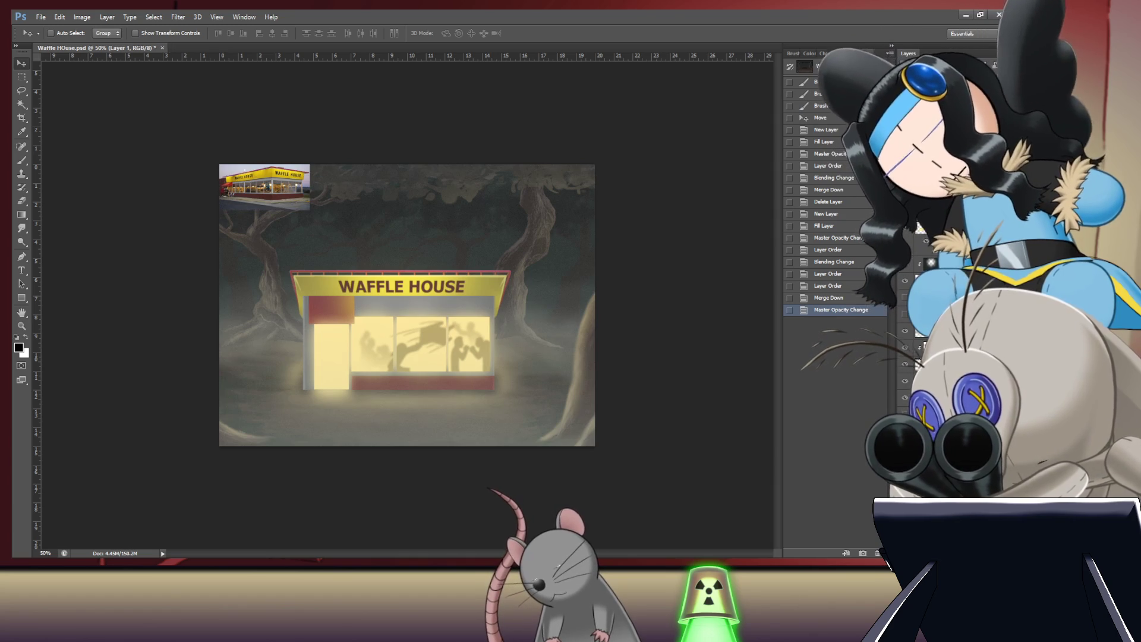
Step: Delete the leftover Waffle House photo layer, fit the painting on screen, and select another layer
{"action": "key", "text": "Delete"}
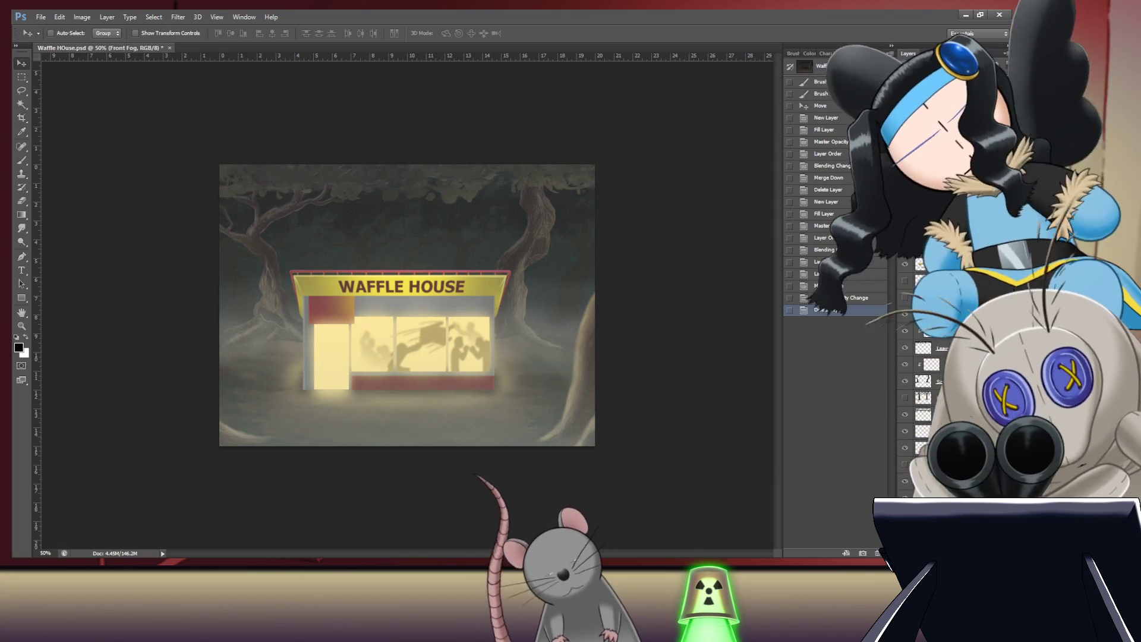
{"action": "key", "text": "ctrl+0"}
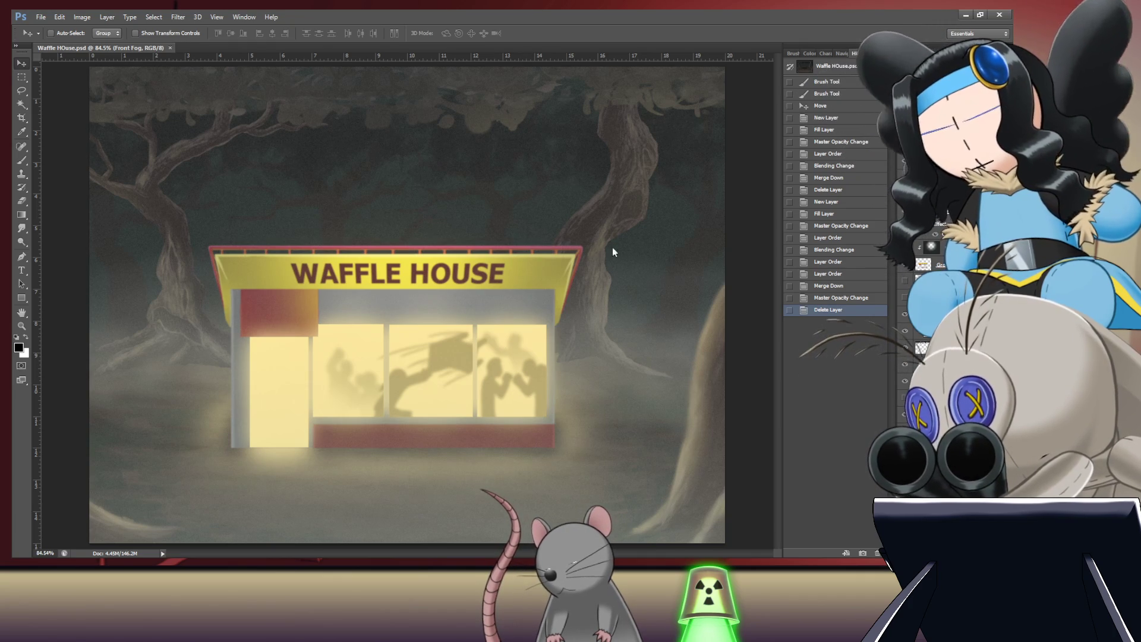
{"action": "key", "text": "h"}
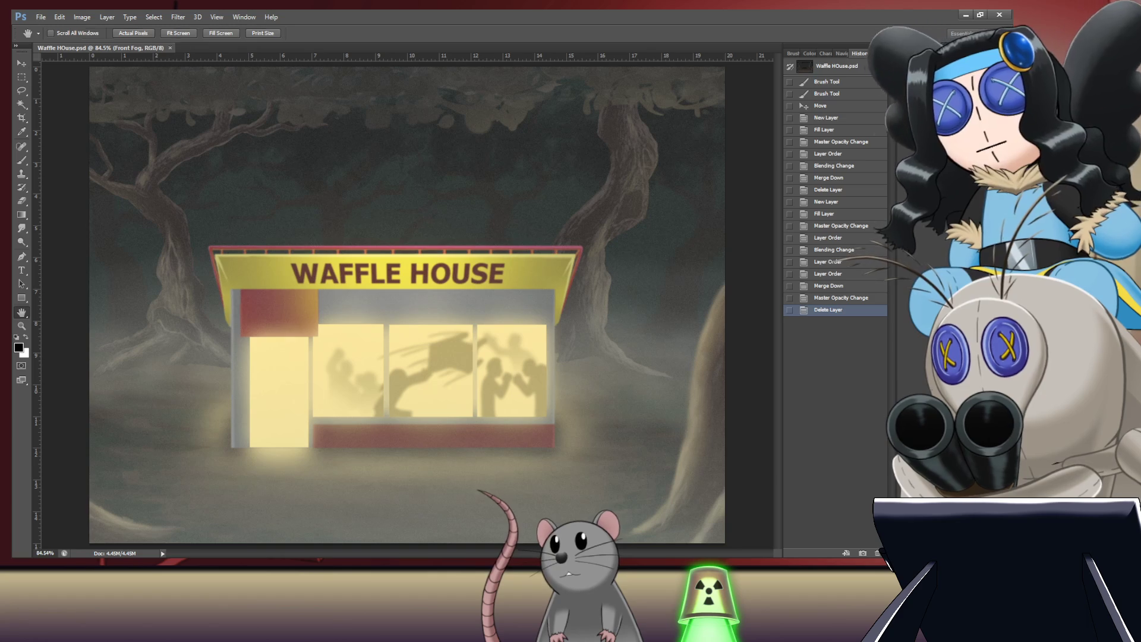
{"action": "key", "text": "v"}
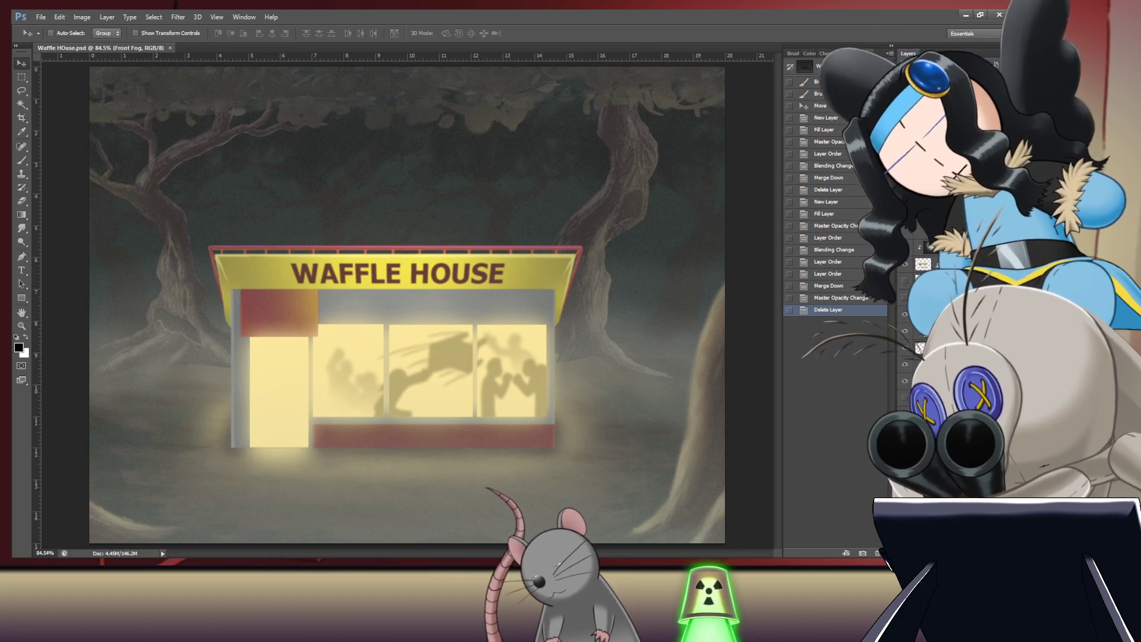
{"action": "key", "text": "alt+bracketleft"}
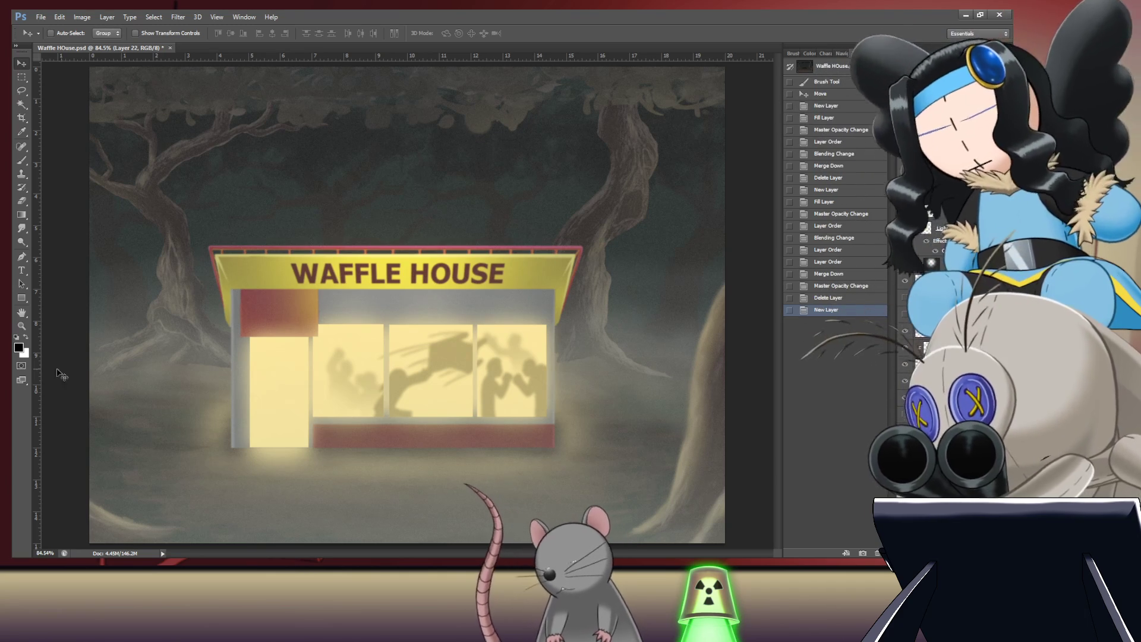
Step: Zoom into the bottom-left corner and hand-letter 'Lampy Moth' with a fine size-15 brush
{"action": "mouse_move", "coordinate": [167, 506]}
{"action": "left_mouse_down"}
{"action": "mouse_move", "coordinate": [436, 367]}
{"action": "mouse_move", "coordinate": [247, 346]}
{"action": "mouse_move", "coordinate": [263, 360]}
{"action": "mouse_move", "coordinate": [236, 390]}
{"action": "left_mouse_up"}
{"action": "key", "text": "b"}
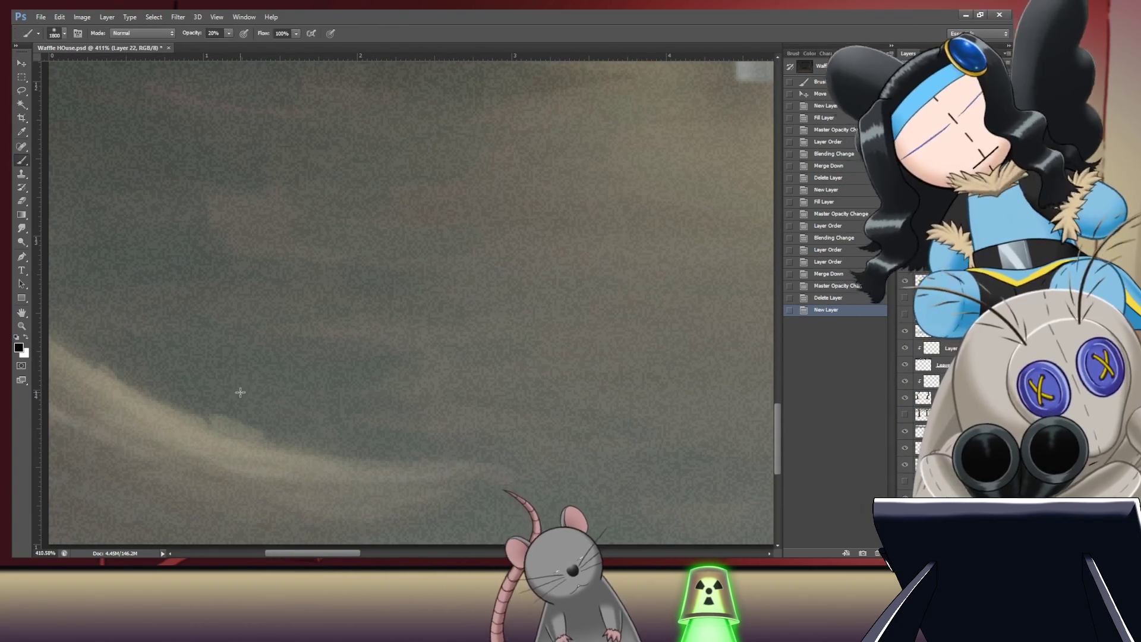
{"action": "key", "text": "bracketleft"}
{"action": "key", "text": "bracketleft"}
{"action": "key", "text": "bracketleft"}
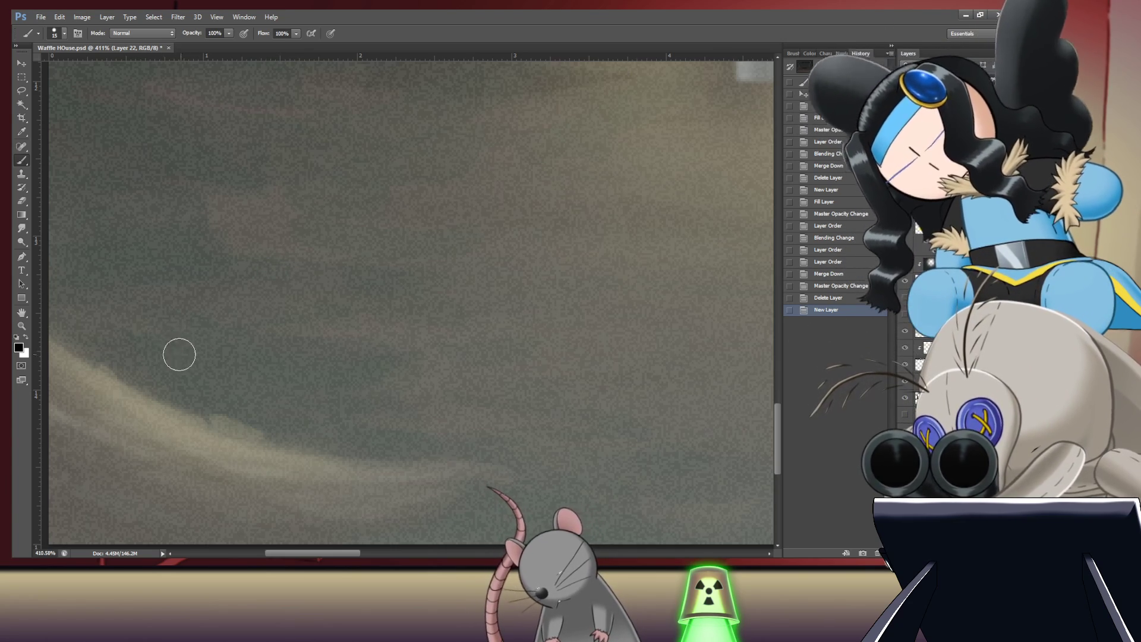
{"action": "mouse_move", "coordinate": [124, 317]}
{"action": "left_mouse_down"}
{"action": "mouse_move", "coordinate": [137, 354]}
{"action": "mouse_move", "coordinate": [122, 395]}
{"action": "mouse_move", "coordinate": [159, 385]}
{"action": "mouse_move", "coordinate": [193, 398]}
{"action": "left_mouse_up"}
{"action": "mouse_move", "coordinate": [206, 359]}
{"action": "left_mouse_down"}
{"action": "mouse_move", "coordinate": [196, 375]}
{"action": "mouse_move", "coordinate": [207, 368]}
{"action": "mouse_move", "coordinate": [214, 391]}
{"action": "mouse_move", "coordinate": [283, 377]}
{"action": "mouse_move", "coordinate": [277, 390]}
{"action": "mouse_move", "coordinate": [298, 349]}
{"action": "mouse_move", "coordinate": [308, 380]}
{"action": "mouse_move", "coordinate": [290, 385]}
{"action": "mouse_move", "coordinate": [372, 369]}
{"action": "mouse_move", "coordinate": [342, 410]}
{"action": "left_mouse_up"}
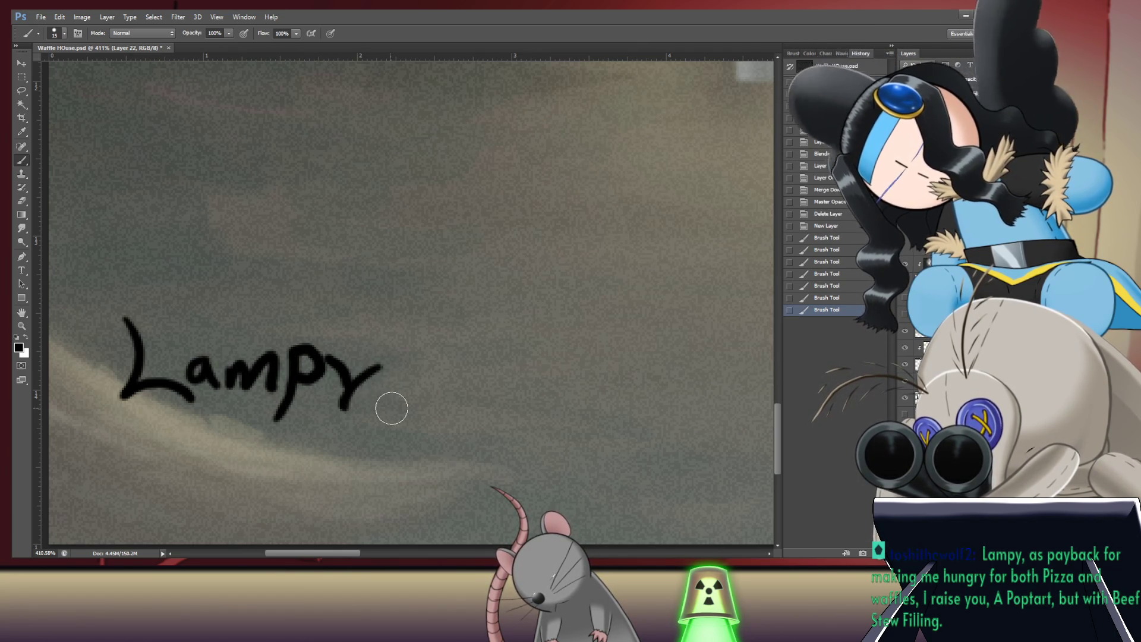
{"action": "mouse_move", "coordinate": [125, 463]}
{"action": "left_mouse_down"}
{"action": "mouse_move", "coordinate": [172, 419]}
{"action": "mouse_move", "coordinate": [182, 473]}
{"action": "left_mouse_up"}
{"action": "mouse_move", "coordinate": [226, 444]}
{"action": "left_mouse_down"}
{"action": "mouse_move", "coordinate": [230, 456]}
{"action": "mouse_move", "coordinate": [231, 443]}
{"action": "mouse_move", "coordinate": [254, 455]}
{"action": "mouse_move", "coordinate": [253, 475]}
{"action": "mouse_move", "coordinate": [282, 458]}
{"action": "left_mouse_up"}
{"action": "mouse_move", "coordinate": [288, 418]}
{"action": "left_mouse_down"}
{"action": "mouse_move", "coordinate": [293, 473]}
{"action": "mouse_move", "coordinate": [319, 454]}
{"action": "mouse_move", "coordinate": [348, 480]}
{"action": "left_mouse_up"}
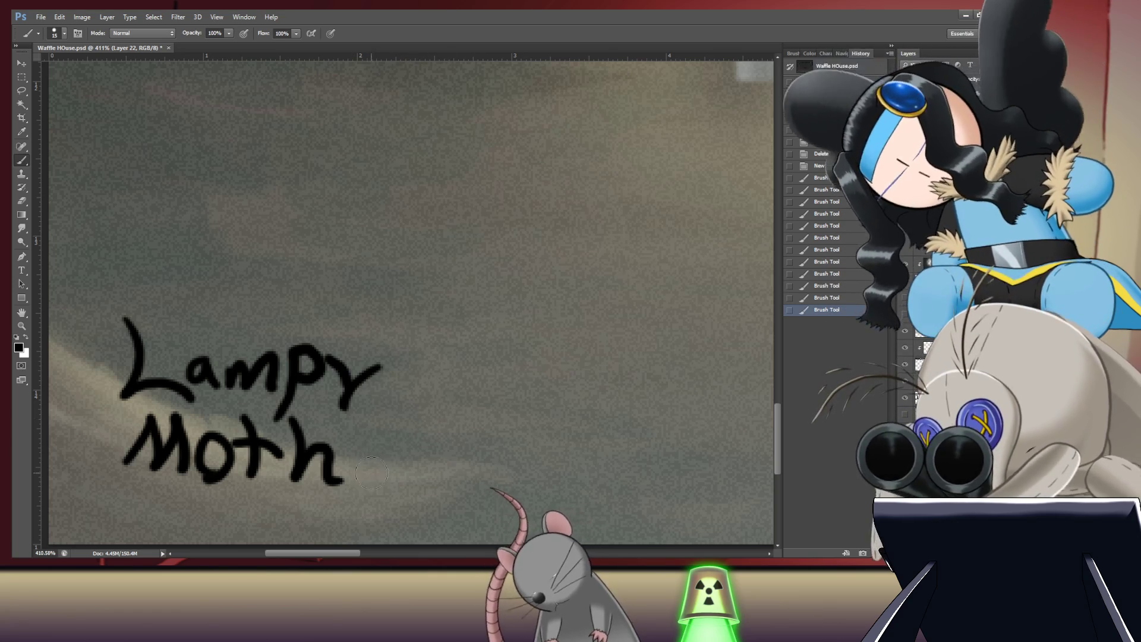
Step: Draw a small lamp doodle beside 'Moth', redoing the first attempt
{"action": "mouse_move", "coordinate": [367, 464]}
{"action": "left_mouse_down"}
{"action": "mouse_move", "coordinate": [356, 446]}
{"action": "mouse_move", "coordinate": [370, 418]}
{"action": "mouse_move", "coordinate": [353, 446]}
{"action": "mouse_move", "coordinate": [377, 402]}
{"action": "mouse_move", "coordinate": [415, 403]}
{"action": "mouse_move", "coordinate": [431, 449]}
{"action": "mouse_move", "coordinate": [409, 454]}
{"action": "mouse_move", "coordinate": [419, 479]}
{"action": "mouse_move", "coordinate": [363, 503]}
{"action": "mouse_move", "coordinate": [355, 488]}
{"action": "mouse_move", "coordinate": [369, 457]}
{"action": "left_mouse_up"}
{"action": "key", "text": "ctrl+z"}
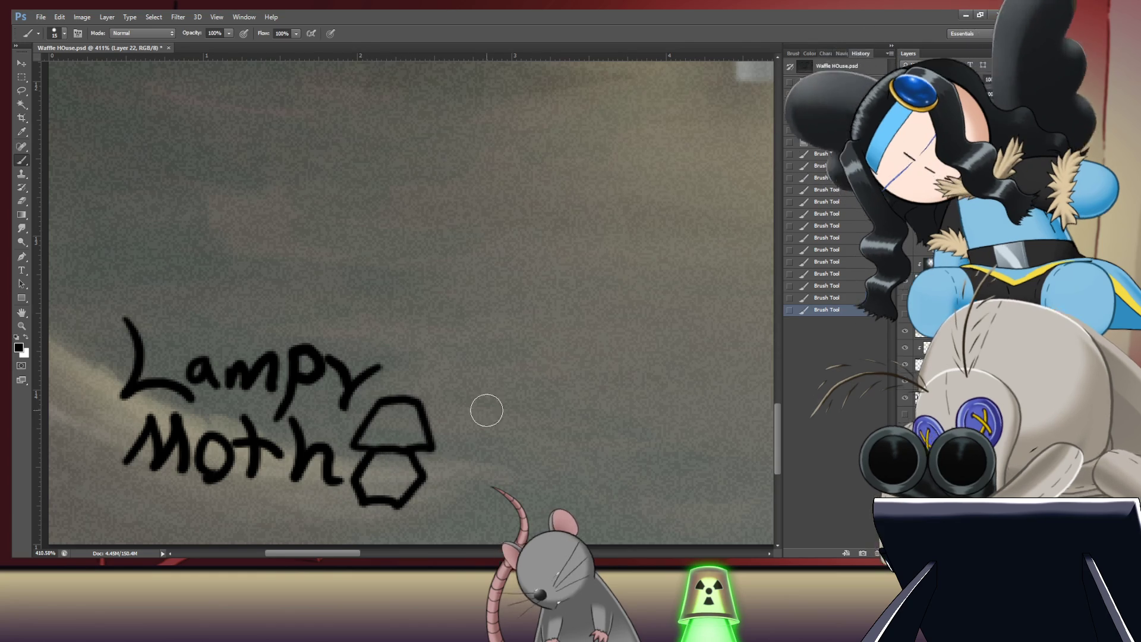
{"action": "key", "text": "ctrl+alt+z"}
{"action": "key", "text": "ctrl+alt+z"}
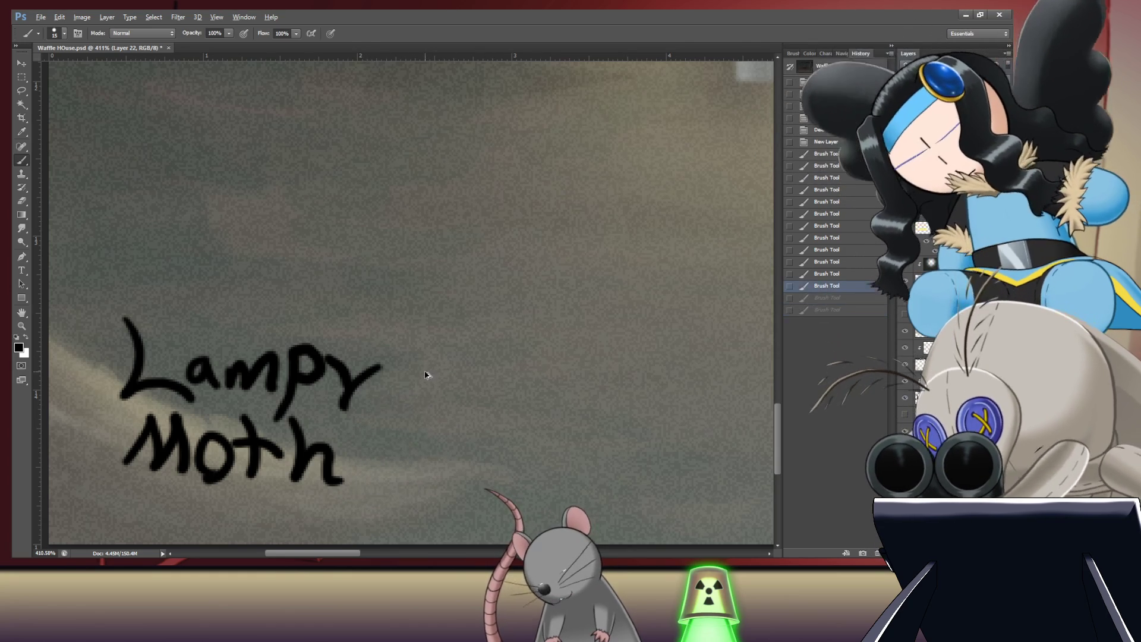
{"action": "mouse_move", "coordinate": [363, 448]}
{"action": "left_mouse_down"}
{"action": "mouse_move", "coordinate": [374, 425]}
{"action": "mouse_move", "coordinate": [407, 424]}
{"action": "mouse_move", "coordinate": [425, 453]}
{"action": "mouse_move", "coordinate": [359, 456]}
{"action": "left_mouse_up"}
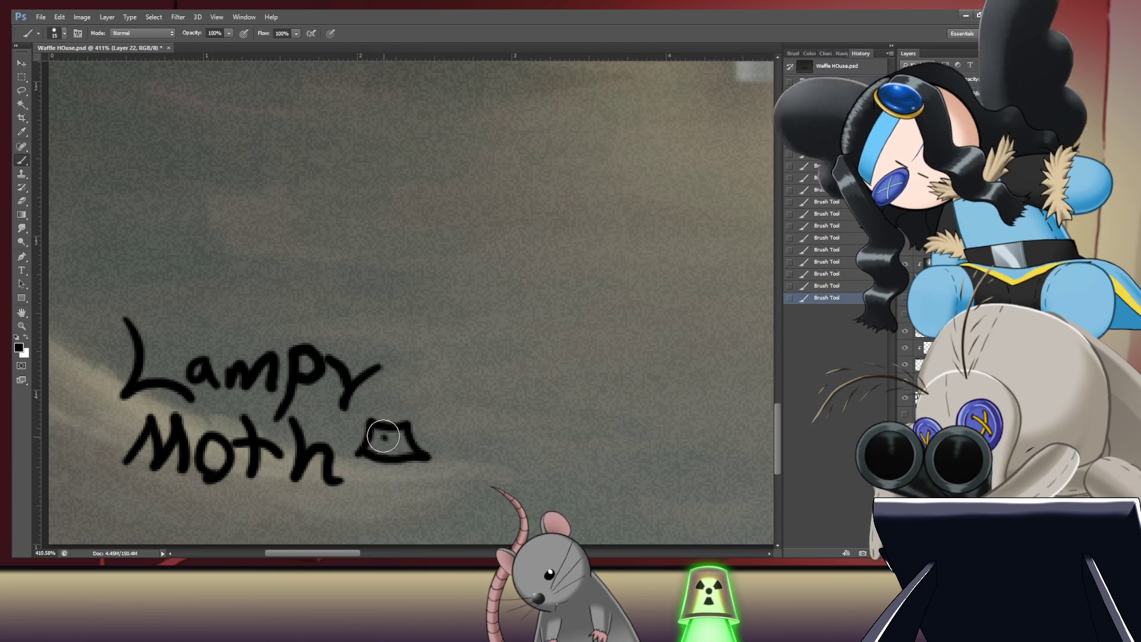
{"action": "left_click", "coordinate": [385, 438]}
{"action": "mouse_move", "coordinate": [391, 439]}
{"action": "left_mouse_down"}
{"action": "mouse_move", "coordinate": [393, 450]}
{"action": "mouse_move", "coordinate": [379, 446]}
{"action": "mouse_move", "coordinate": [415, 486]}
{"action": "mouse_move", "coordinate": [391, 509]}
{"action": "mouse_move", "coordinate": [363, 508]}
{"action": "mouse_move", "coordinate": [370, 459]}
{"action": "mouse_move", "coordinate": [376, 484]}
{"action": "left_mouse_up"}
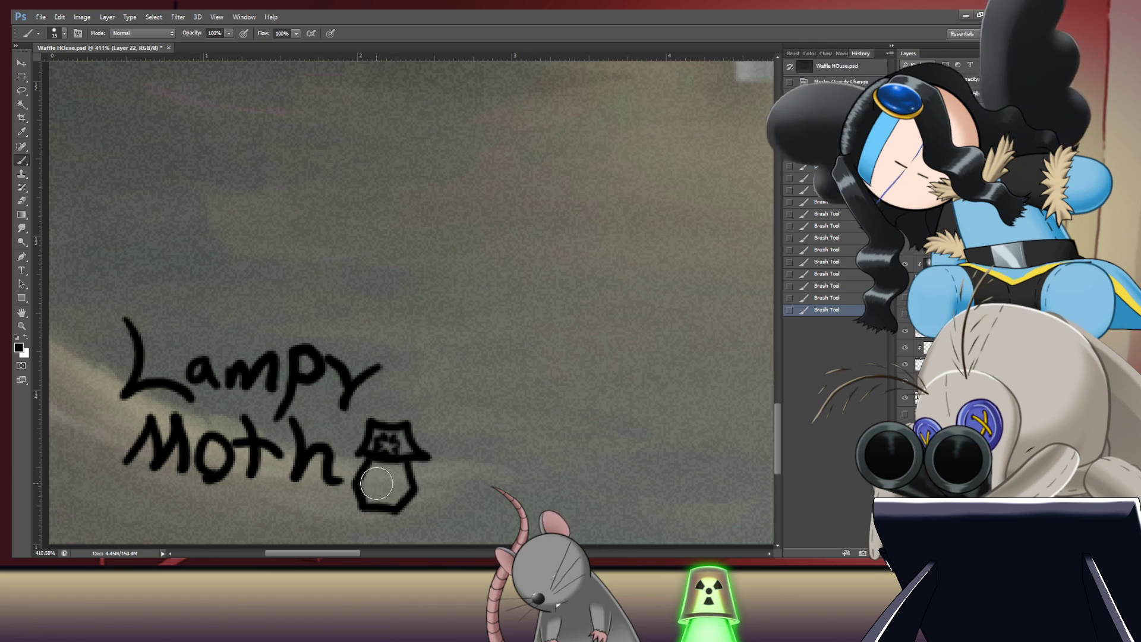
{"action": "left_click_drag", "start_coordinate": [453, 449], "coordinate": [570, 306]}
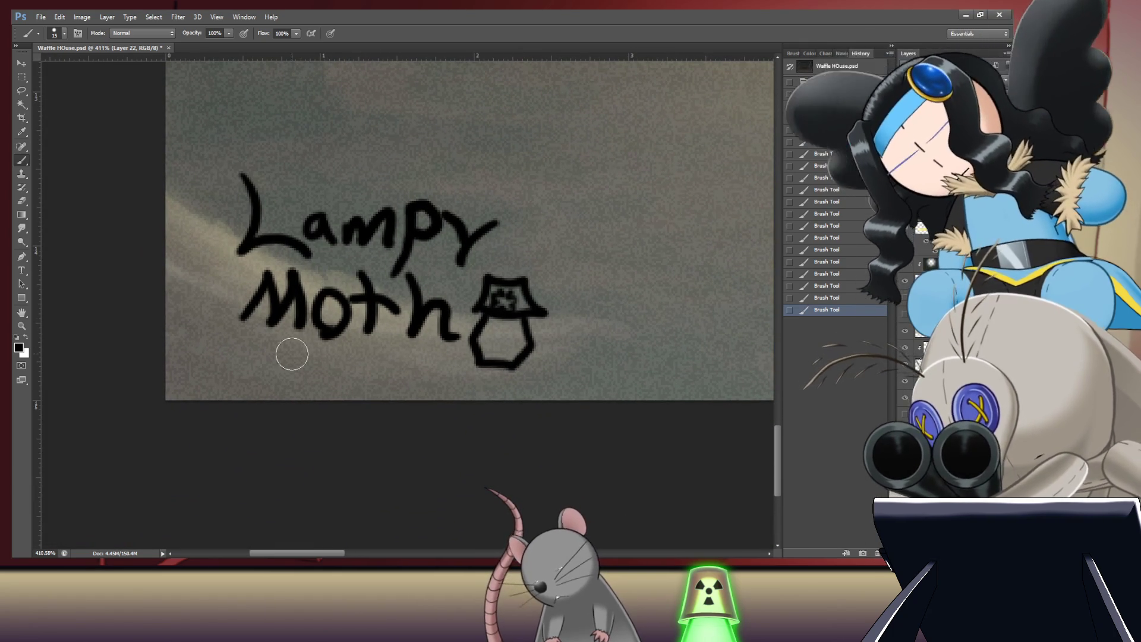
Step: Begin brushing the date below the signature, undoing the last stroke
{"action": "left_click_drag", "start_coordinate": [292, 350], "coordinate": [272, 391]}
{"action": "mouse_move", "coordinate": [367, 351]}
{"action": "left_mouse_down"}
{"action": "mouse_move", "coordinate": [337, 393]}
{"action": "mouse_move", "coordinate": [408, 377]}
{"action": "mouse_move", "coordinate": [419, 389]}
{"action": "mouse_move", "coordinate": [452, 376]}
{"action": "mouse_move", "coordinate": [486, 385]}
{"action": "left_mouse_up"}
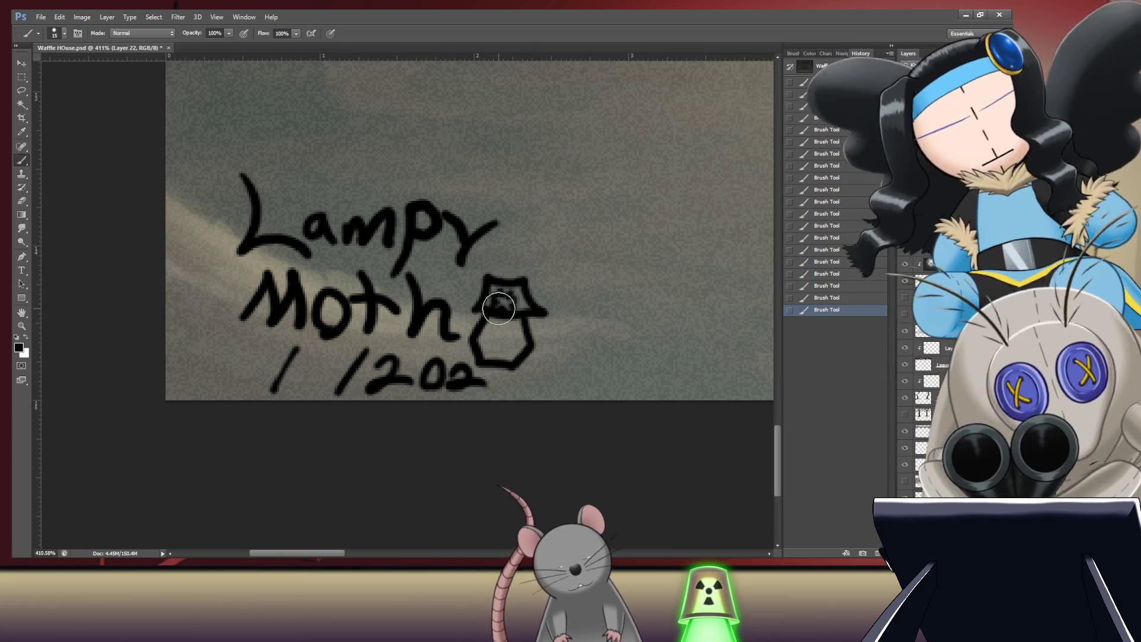
{"action": "key", "text": "ctrl+z"}
Step: Lasso 'Lampy Moth' and the lamp, lift them above the date, and shift everything up-left
{"action": "key", "text": "l"}
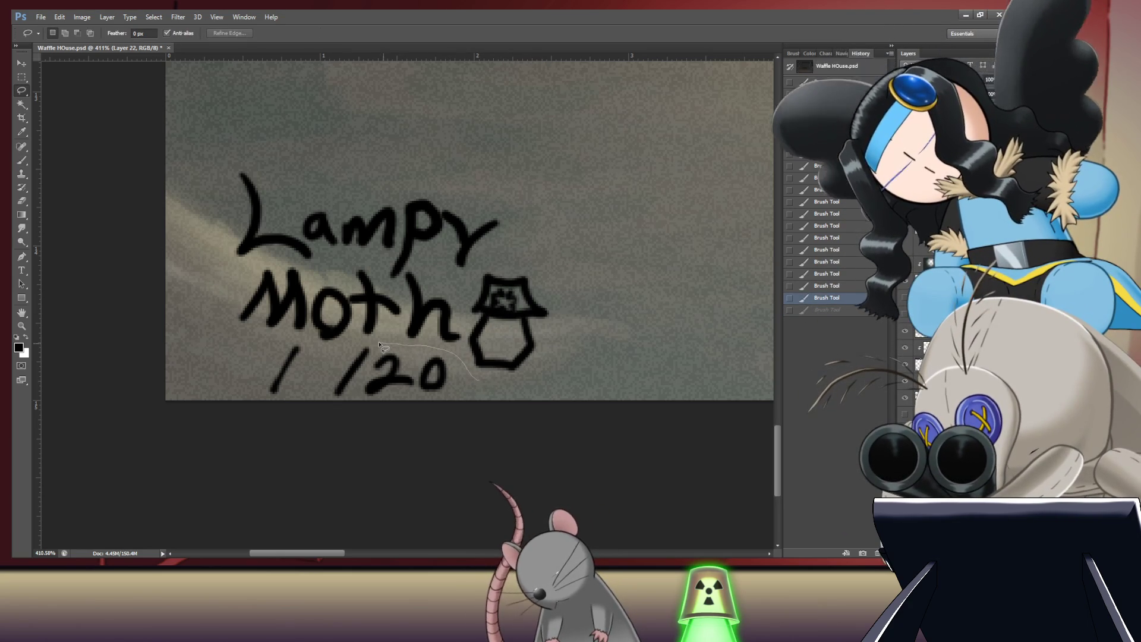
{"action": "mouse_move", "coordinate": [294, 340]}
{"action": "left_mouse_down"}
{"action": "mouse_move", "coordinate": [189, 280]}
{"action": "mouse_move", "coordinate": [538, 149]}
{"action": "mouse_move", "coordinate": [500, 376]}
{"action": "mouse_move", "coordinate": [479, 379]}
{"action": "left_mouse_up"}
{"action": "key", "text": "v"}
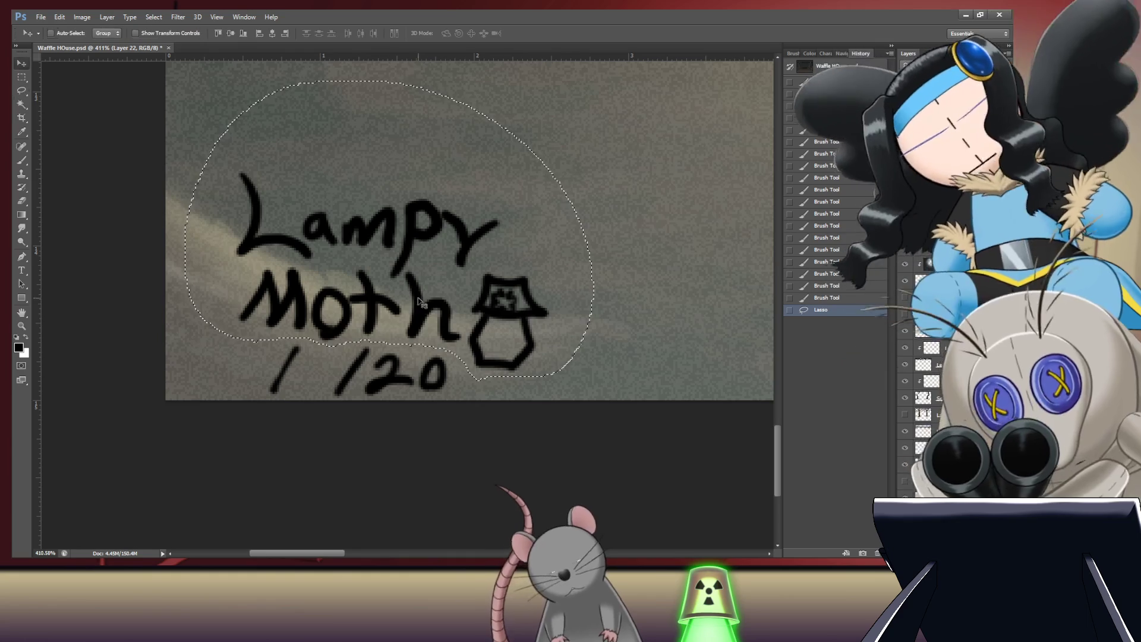
{"action": "left_click_drag", "start_coordinate": [419, 327], "coordinate": [416, 293]}
{"action": "key", "text": "ctrl+d"}
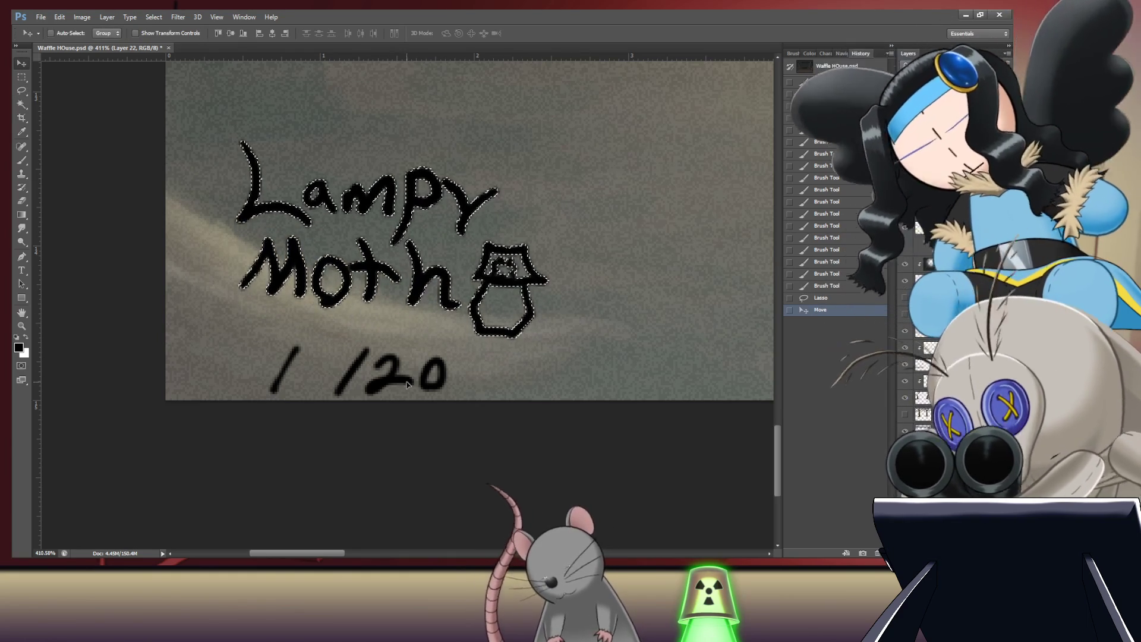
{"action": "left_click_drag", "start_coordinate": [367, 328], "coordinate": [346, 314]}
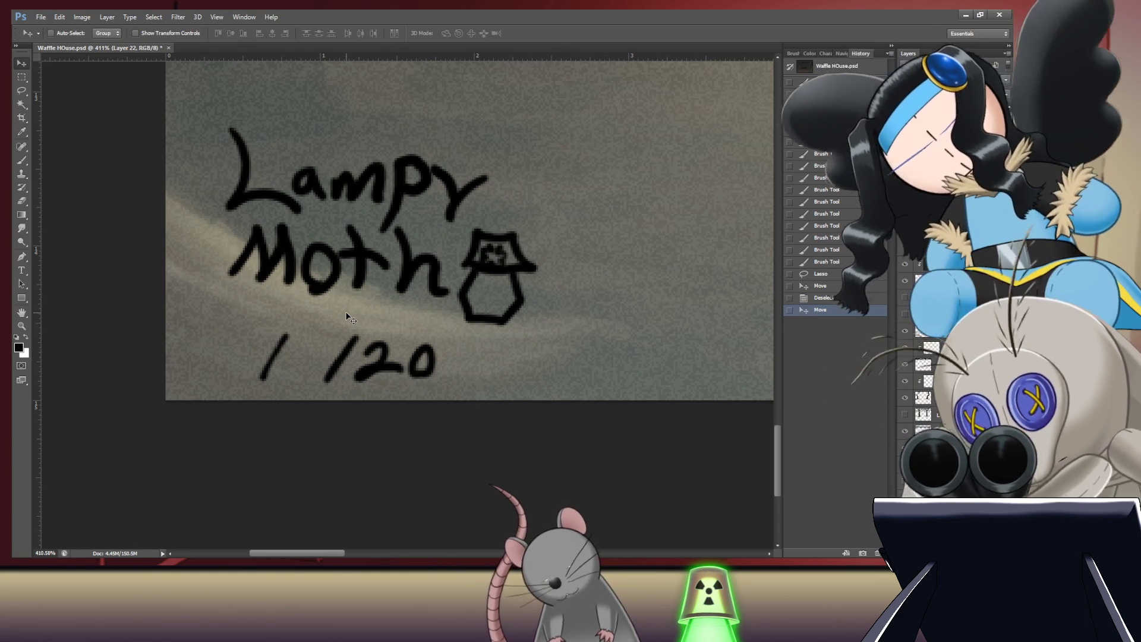
{"action": "key", "text": "b"}
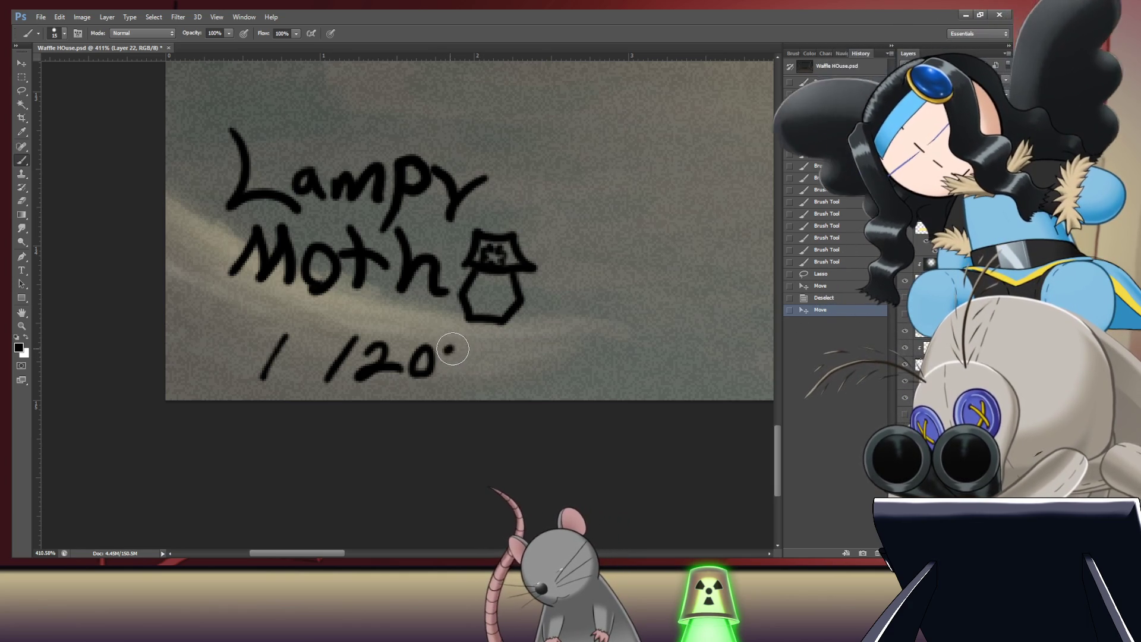
{"action": "mouse_move", "coordinate": [448, 353]}
{"action": "left_mouse_down"}
{"action": "mouse_move", "coordinate": [449, 378]}
{"action": "mouse_move", "coordinate": [502, 369]}
{"action": "mouse_move", "coordinate": [489, 366]}
{"action": "left_mouse_up"}
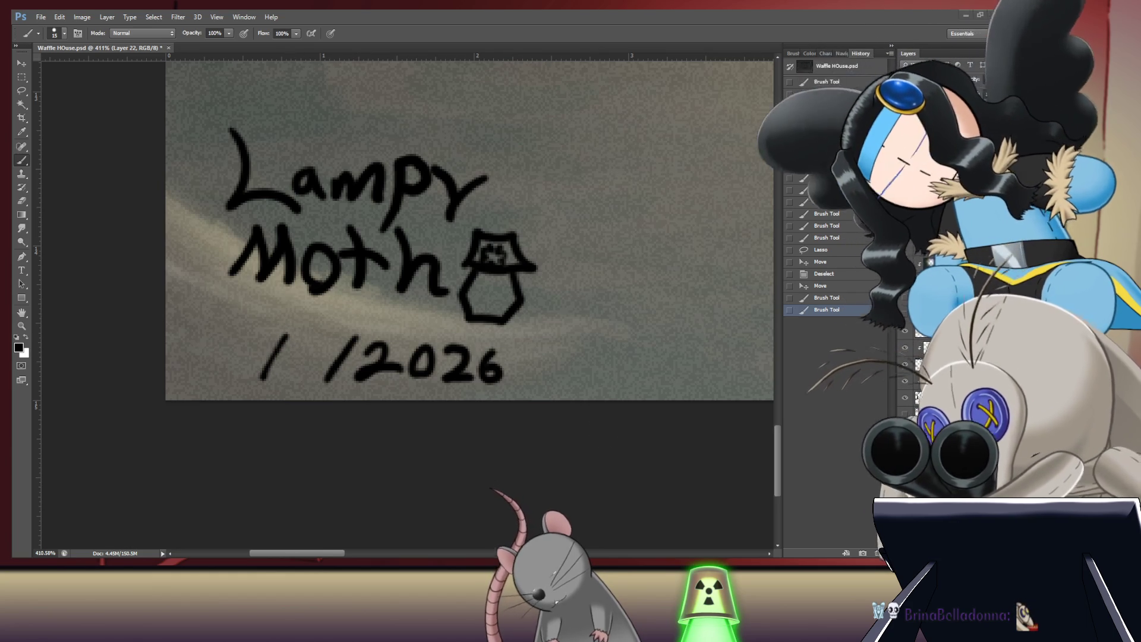
Step: Brush the remaining digits so the date reads 02/18/2026, then lower the signature layer's opacity
{"action": "left_click_drag", "start_coordinate": [296, 338], "coordinate": [285, 370]}
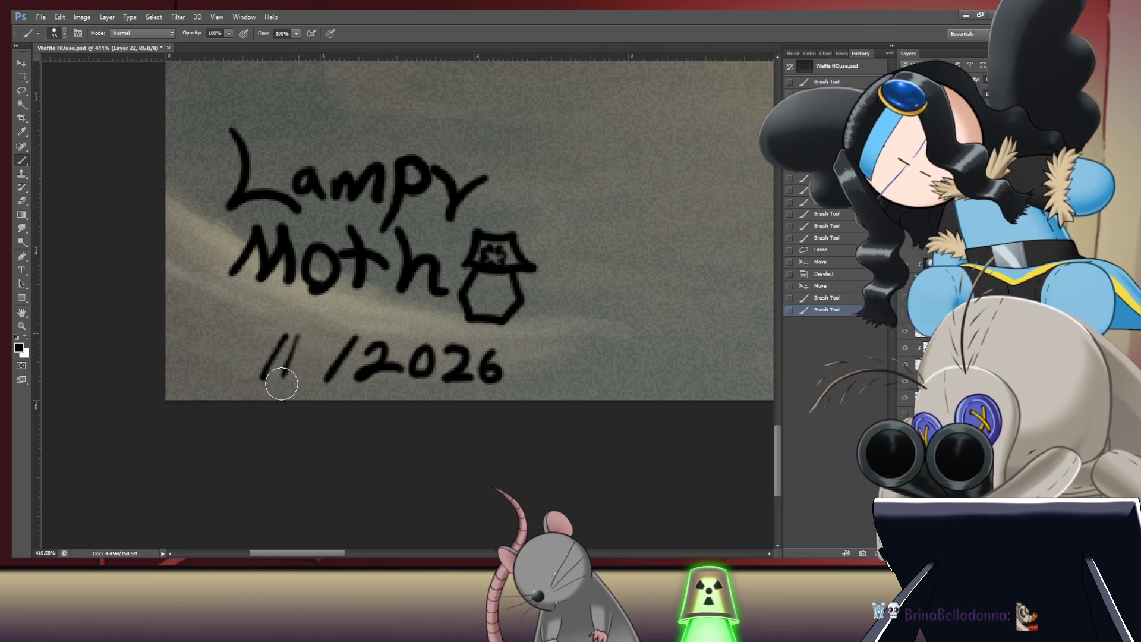
{"action": "mouse_move", "coordinate": [322, 331]}
{"action": "left_mouse_down"}
{"action": "mouse_move", "coordinate": [315, 370]}
{"action": "mouse_move", "coordinate": [320, 340]}
{"action": "left_mouse_up"}
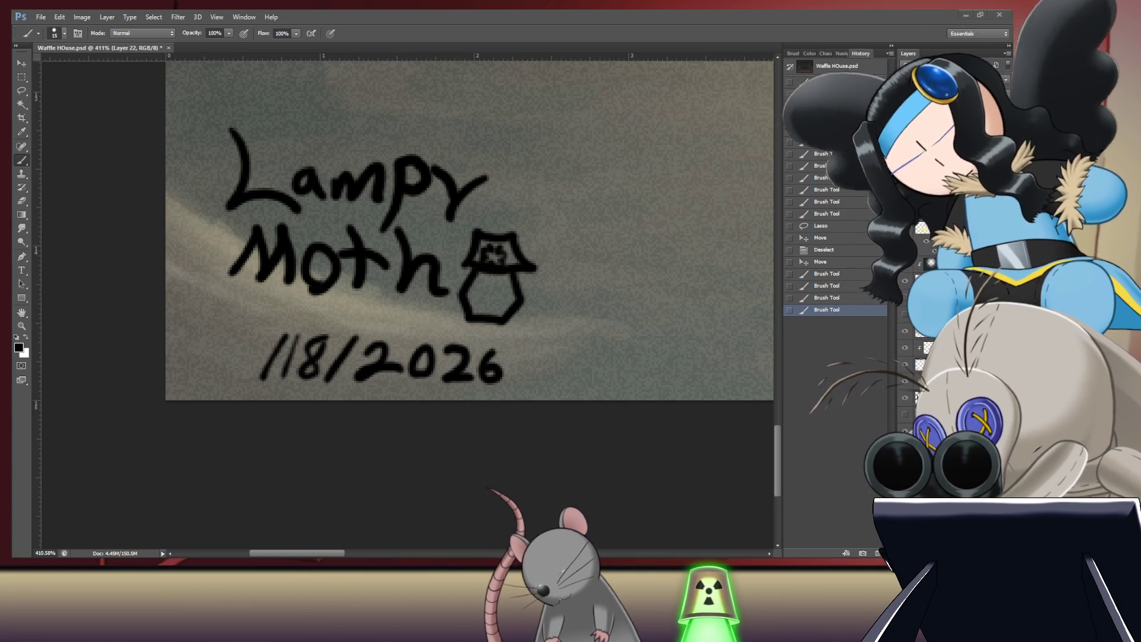
{"action": "mouse_move", "coordinate": [214, 327]}
{"action": "left_mouse_down"}
{"action": "mouse_move", "coordinate": [203, 326]}
{"action": "mouse_move", "coordinate": [260, 358]}
{"action": "left_mouse_up"}
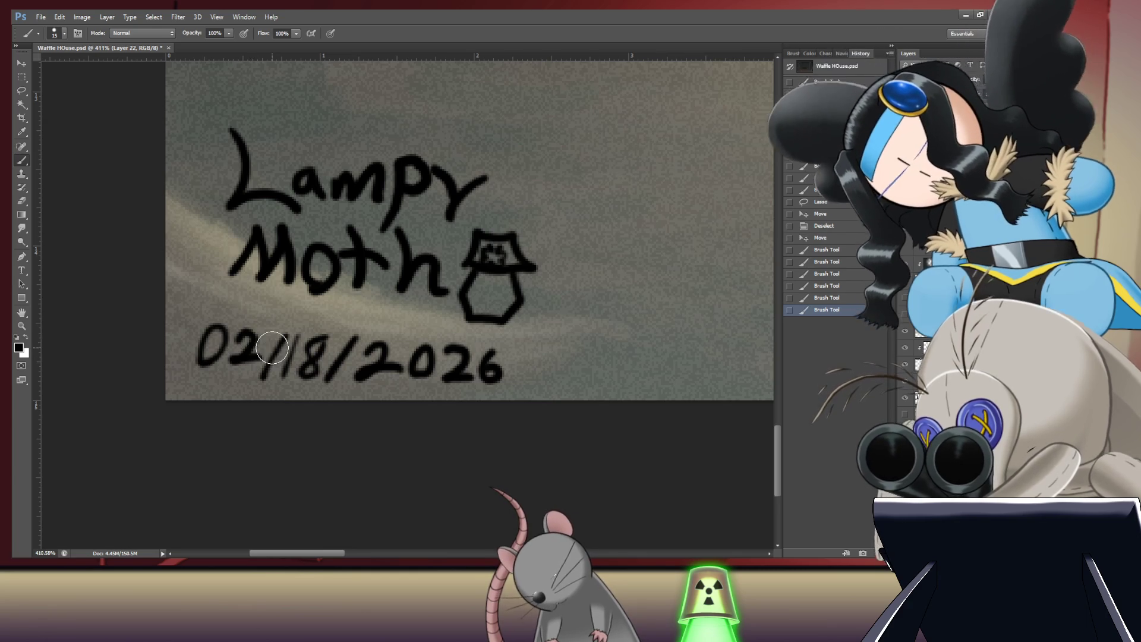
{"action": "left_click_drag", "start_coordinate": [1004, 64], "coordinate": [986, 64]}
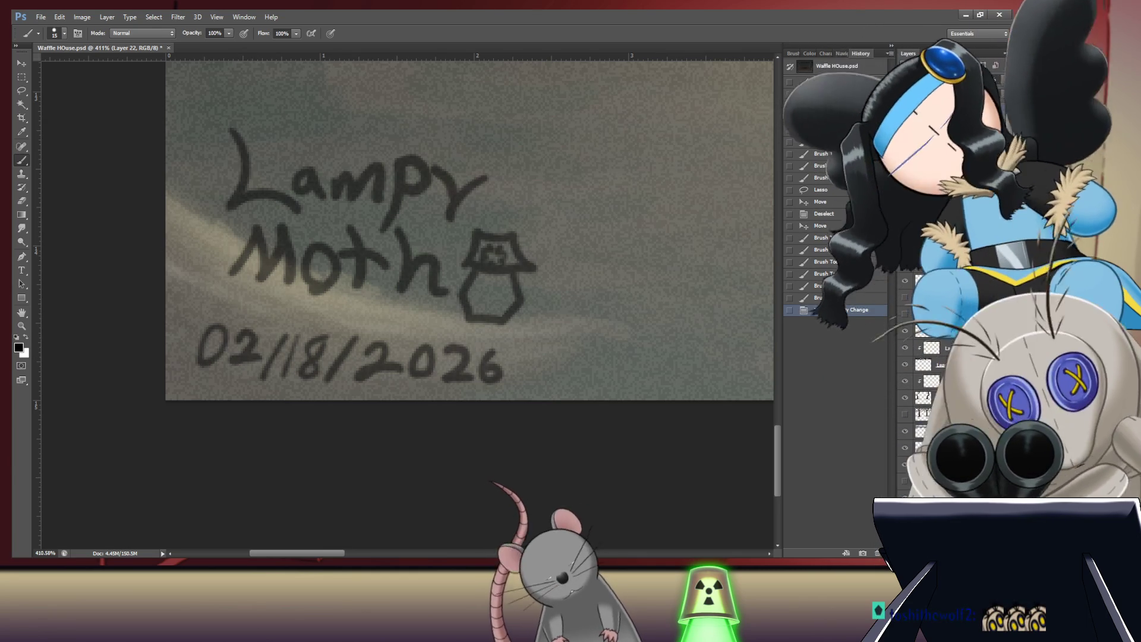
Step: Fit the whole painting on screen and nudge the signature layer slightly up and right
{"action": "key", "text": "ctrl+0"}
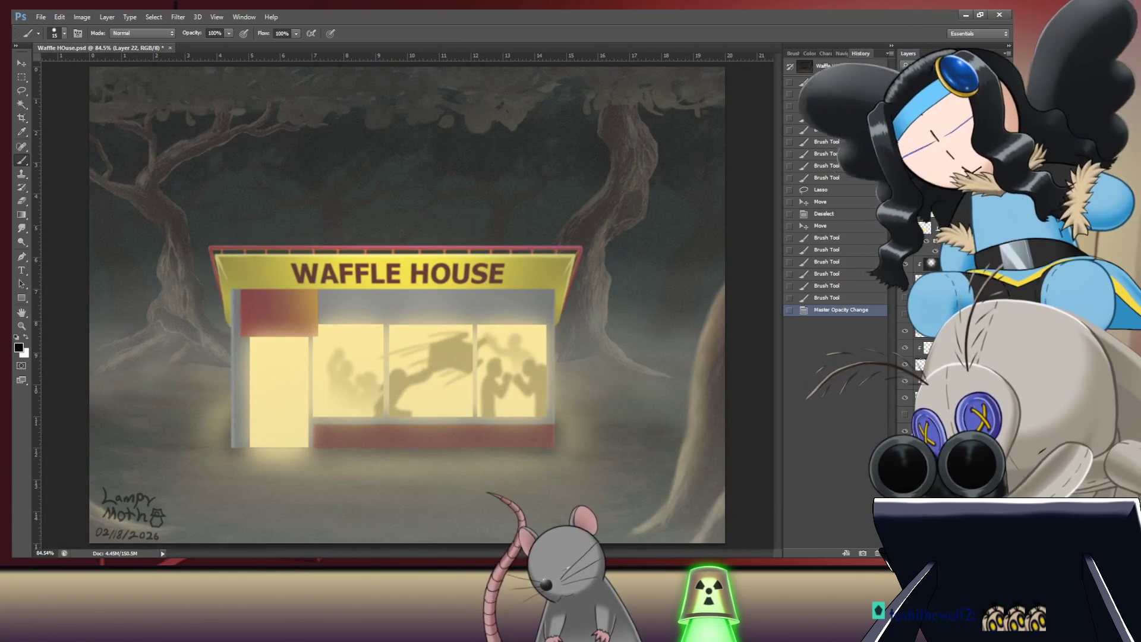
{"action": "key", "text": "v"}
{"action": "key", "text": "Up"}
{"action": "key", "text": "Up"}
{"action": "key", "text": "Up"}
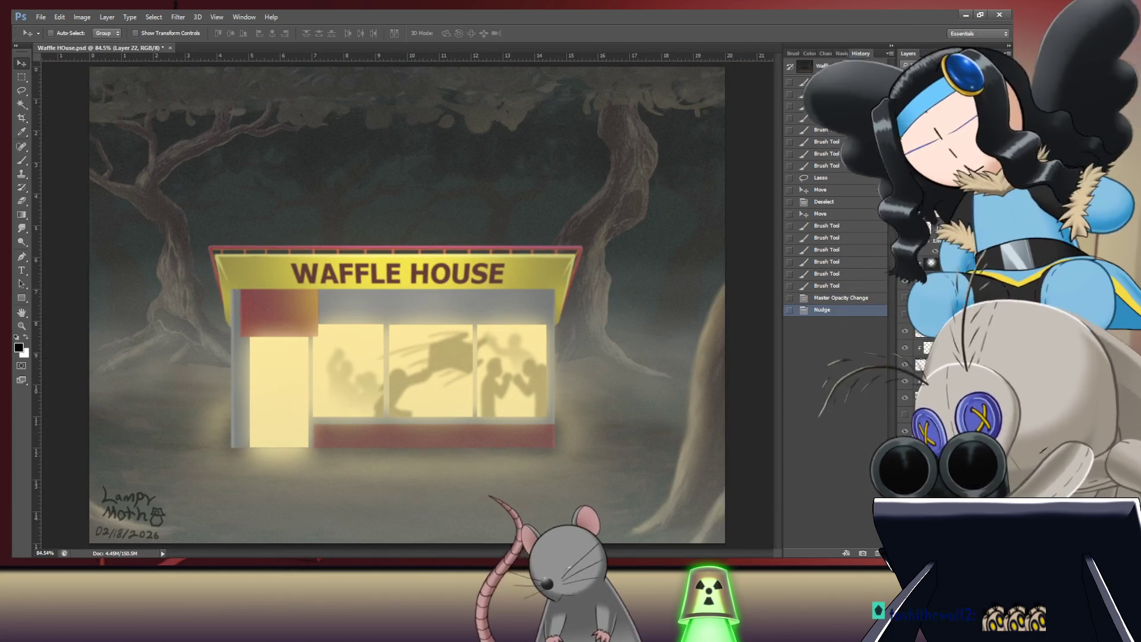
{"action": "key", "text": "Right"}
{"action": "key", "text": "Right"}
{"action": "key", "text": "Right"}
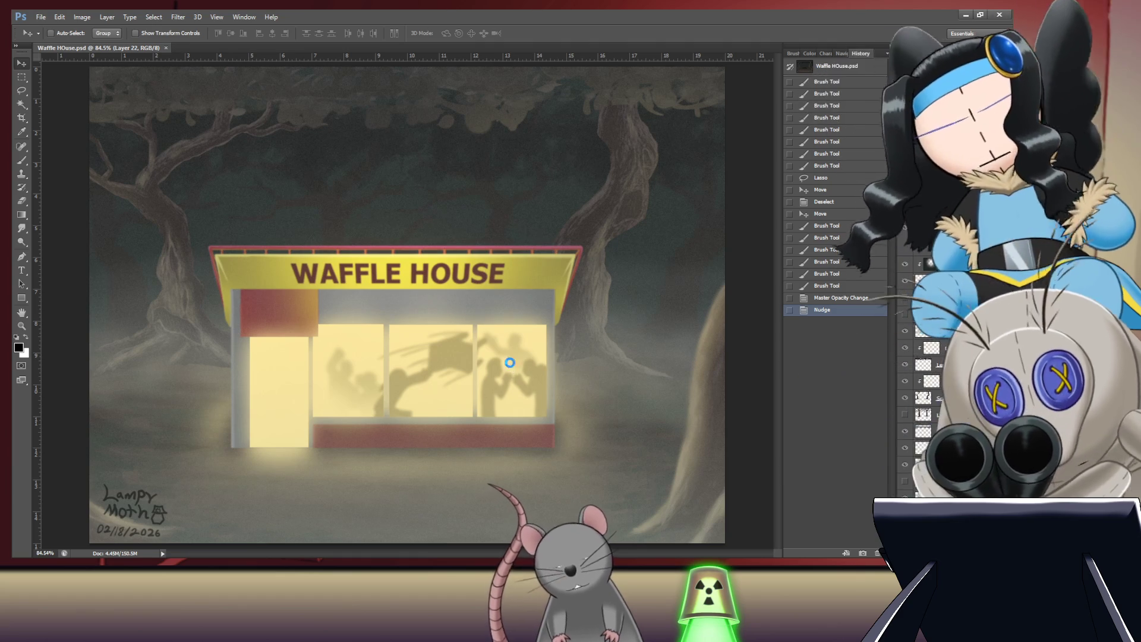
Step: Switch to the Hand tool to pan around the finished painting
{"action": "key", "text": "space"}
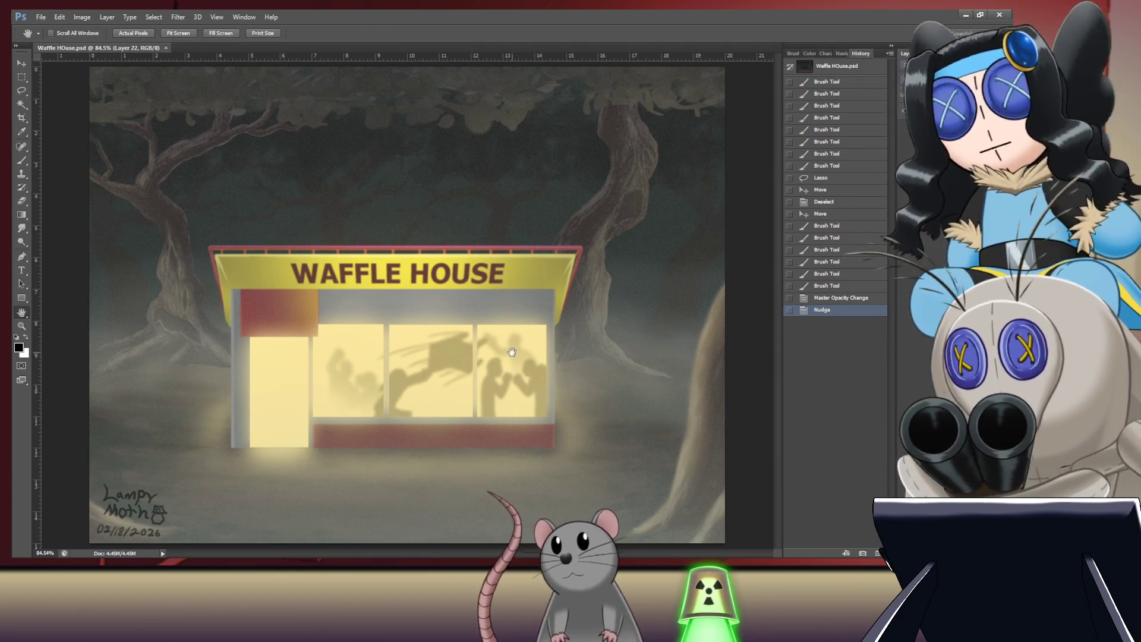